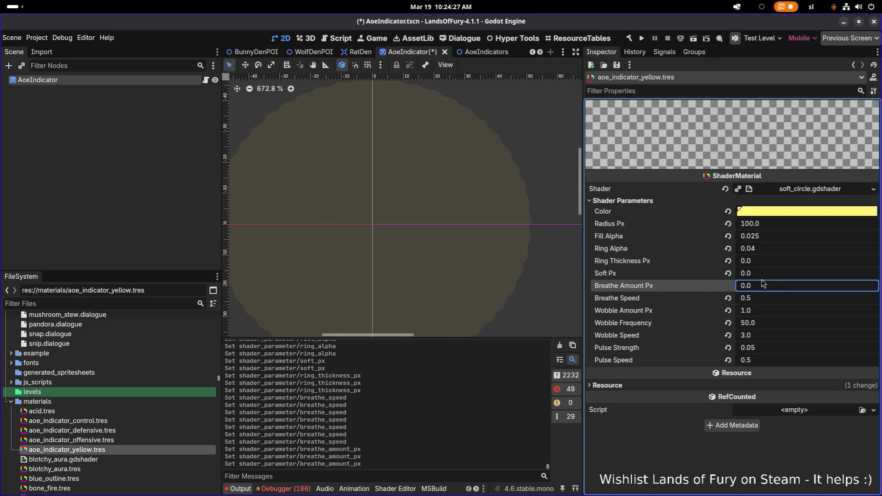
Step: Set Wobble Frequency to 100 and Wobble Speed to 30, after briefly trying 10
{"action": "left_click", "coordinate": [765, 325]}
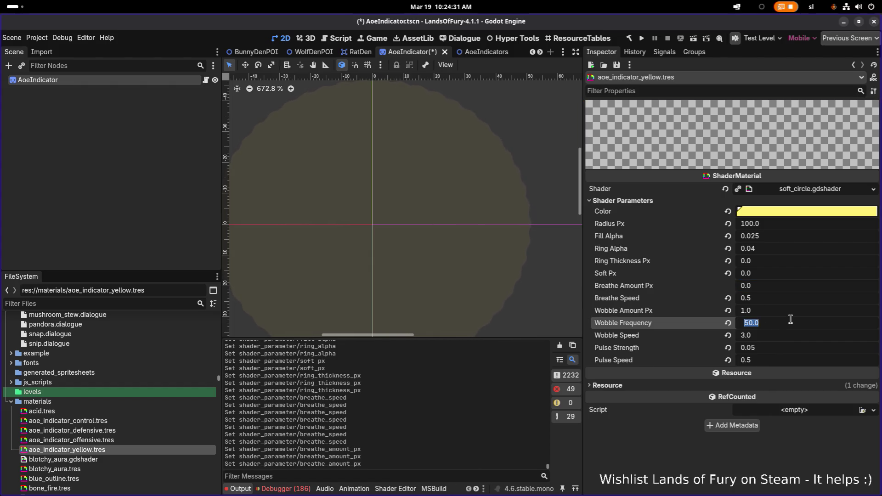
{"action": "type", "text": "100"}
{"action": "key", "text": "Return"}
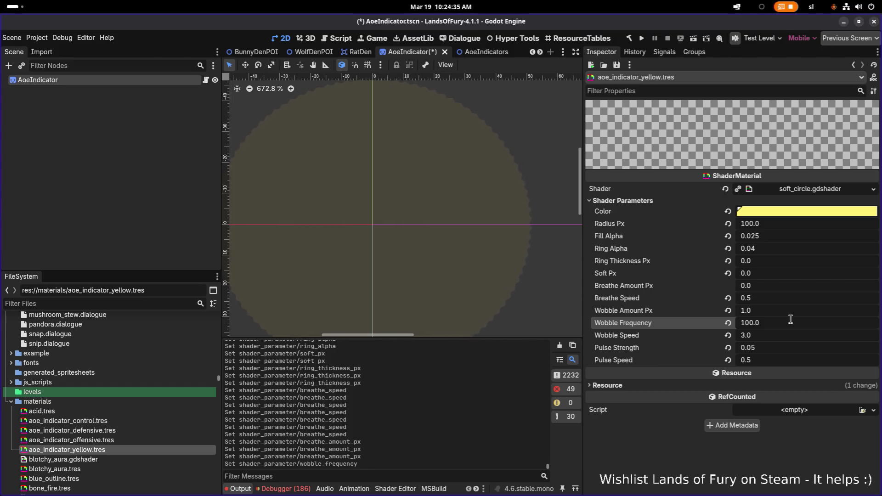
{"action": "left_click", "coordinate": [781, 339]}
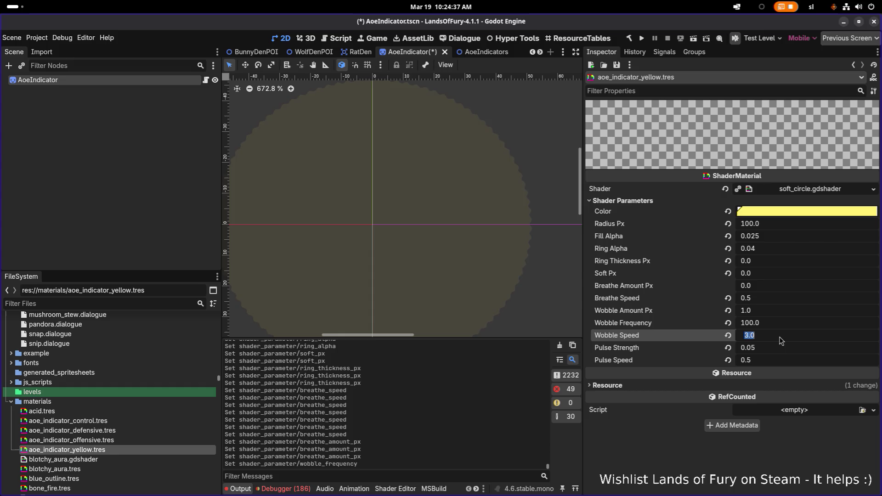
{"action": "type", "text": "10"}
{"action": "key", "text": "Return"}
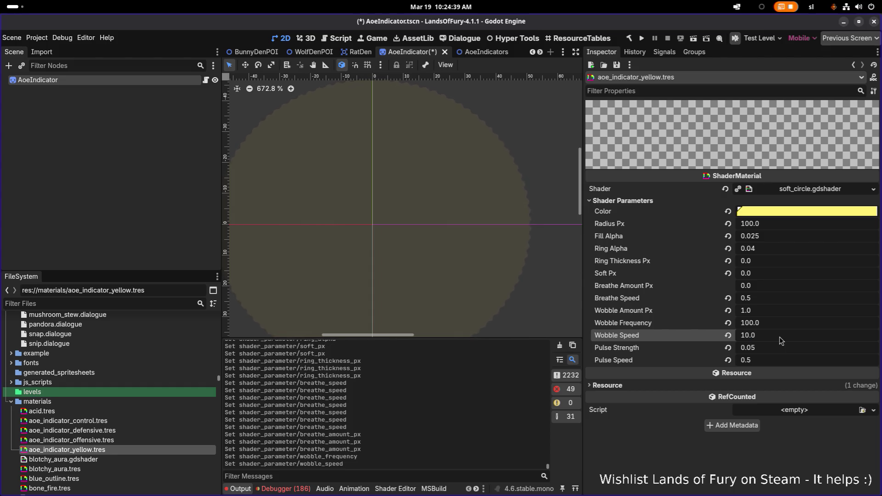
{"action": "left_click", "coordinate": [781, 340]}
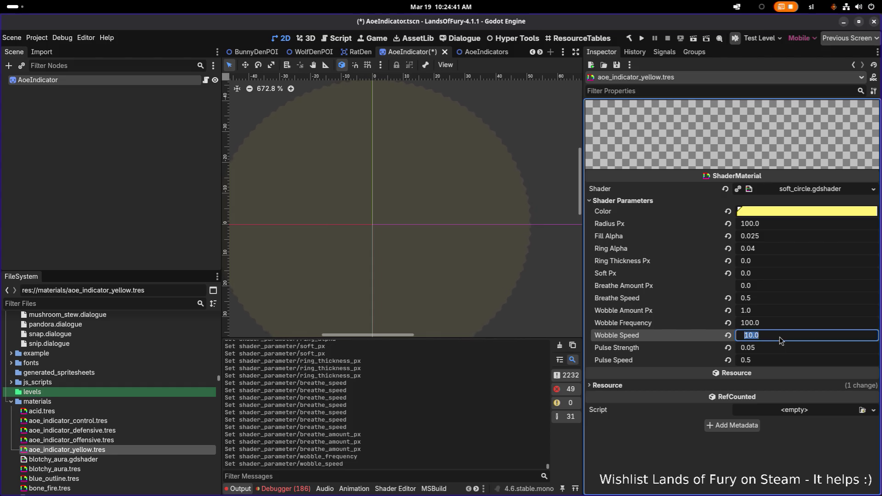
{"action": "type", "text": "30"}
{"action": "key", "text": "Return"}
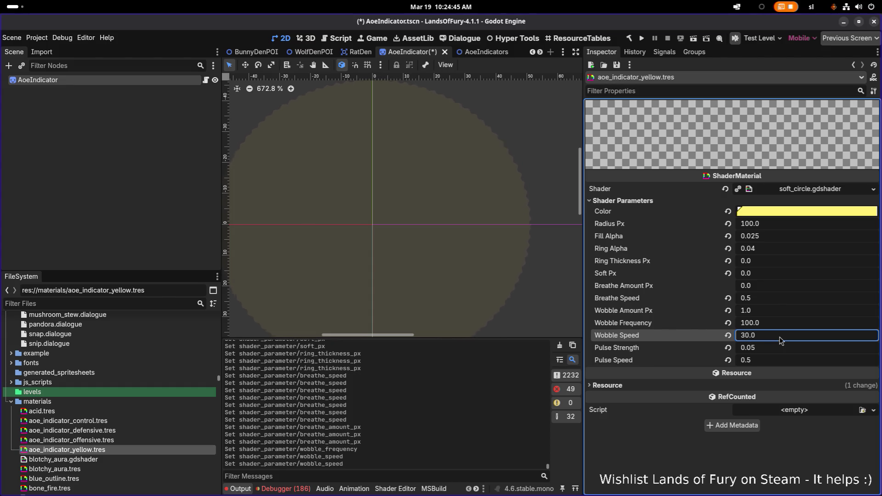
Step: Try Pulse Strength values of 1.0 and then 0.25
{"action": "left_click", "coordinate": [776, 348]}
{"action": "double_click", "coordinate": [756, 347]}
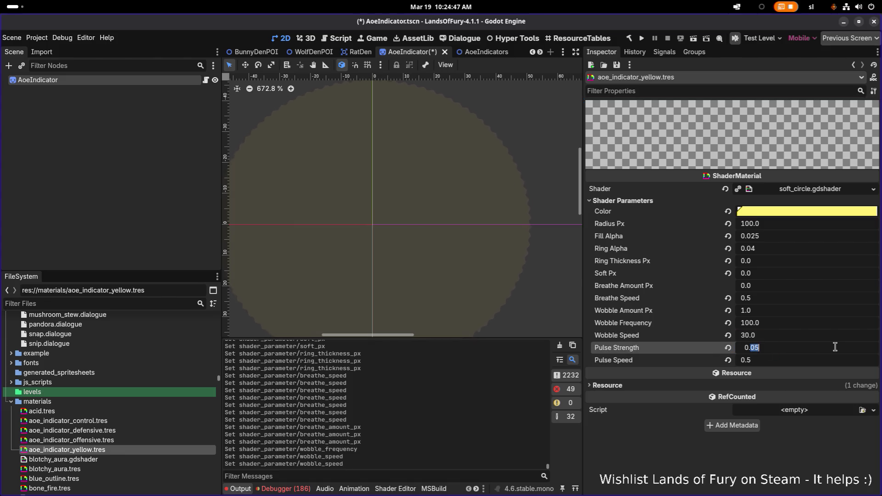
{"action": "type", "text": "1"}
{"action": "key", "text": "Return"}
{"action": "left_click", "coordinate": [835, 348]}
{"action": "type", "text": "1"}
{"action": "key", "text": "Return"}
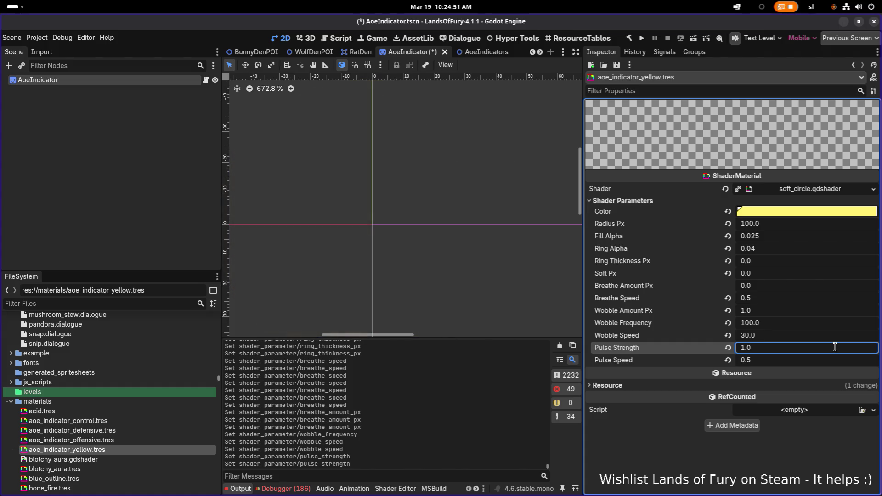
{"action": "left_click", "coordinate": [834, 347]}
{"action": "type", "text": "0.25"}
{"action": "key", "text": "Return"}
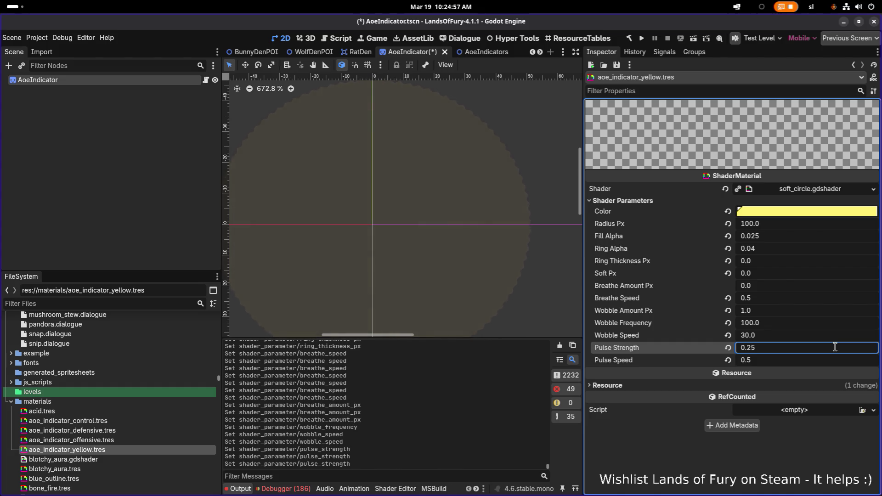
Step: Set Pulse Speed to 1.0, after trying 2.0, and lower Pulse Strength to 0.15
{"action": "left_click", "coordinate": [811, 360]}
{"action": "type", "text": "2"}
{"action": "key", "text": "Return"}
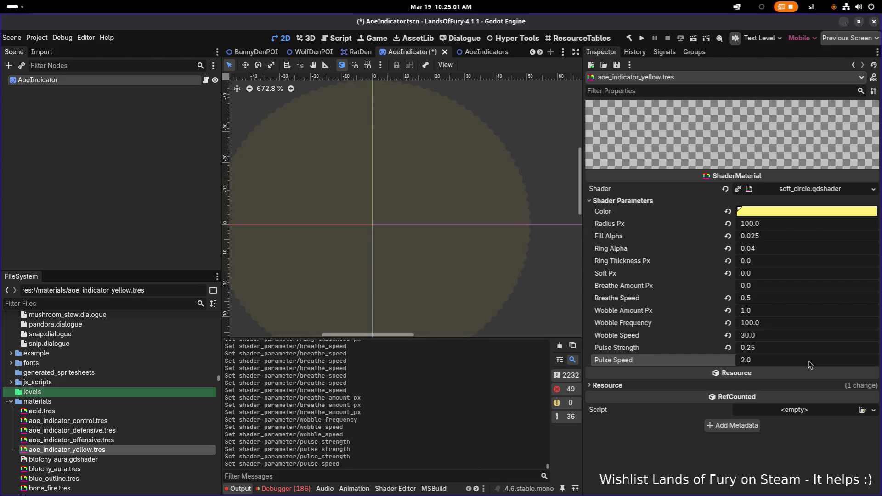
{"action": "left_click", "coordinate": [809, 365]}
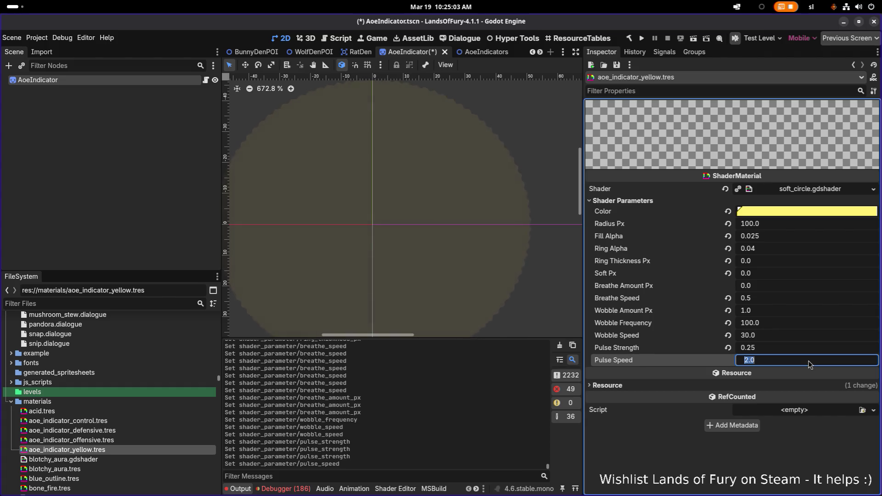
{"action": "type", "text": "1"}
{"action": "key", "text": "Return"}
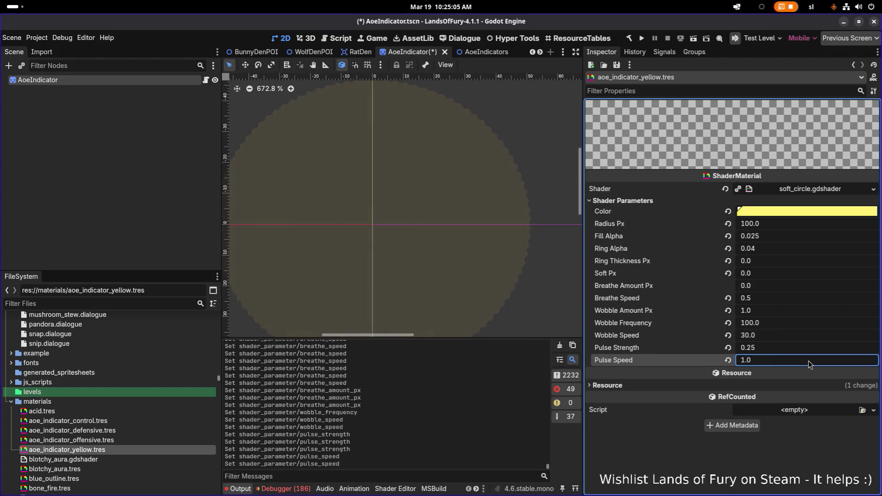
{"action": "left_click", "coordinate": [776, 350]}
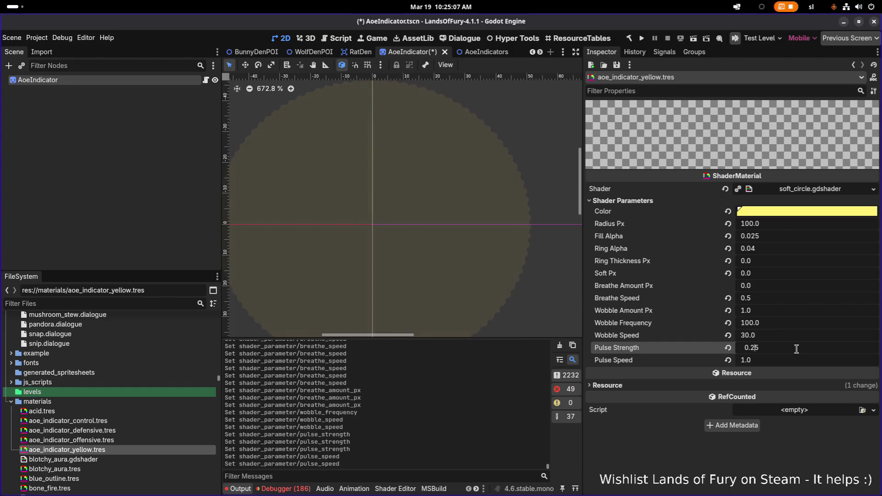
{"action": "key", "text": "BackSpace"}
{"action": "type", "text": "1"}
{"action": "key", "text": "Return"}
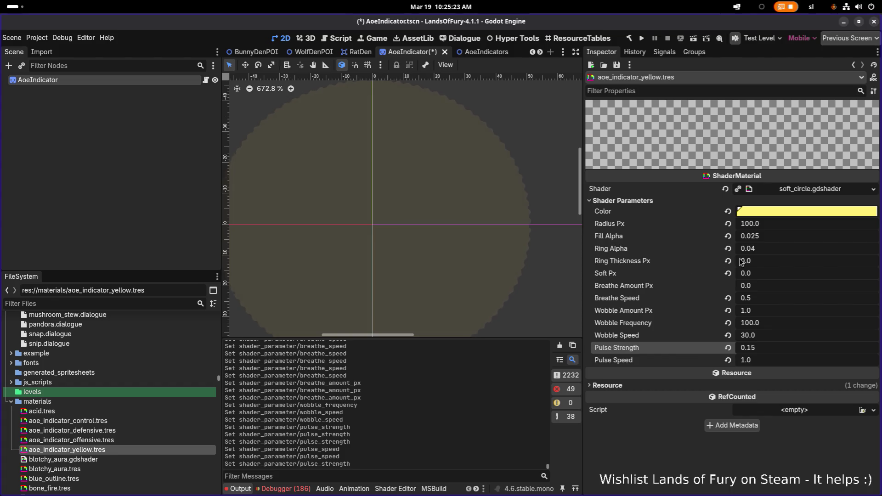
Step: Set Ring Thickness Px to 1.0, after briefly trying 2
{"action": "left_click", "coordinate": [770, 261]}
{"action": "type", "text": "2"}
{"action": "key", "text": "Return"}
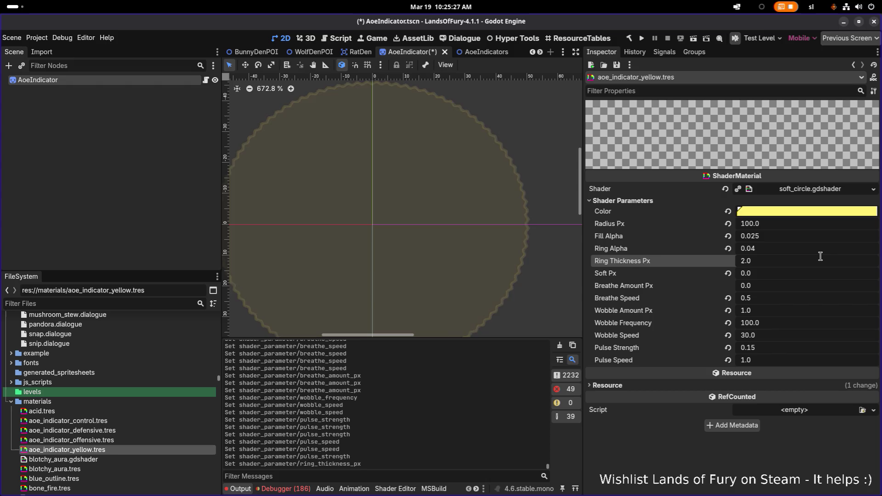
{"action": "left_click", "coordinate": [821, 257]}
{"action": "type", "text": "1"}
{"action": "key", "text": "Return"}
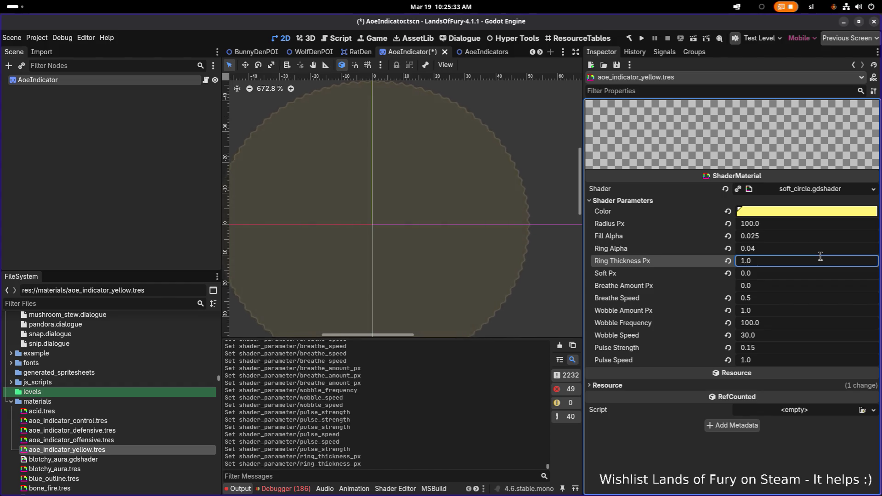
Step: Try Ring Alpha at 0.5, then 0.25, leaving Fill Alpha unchanged
{"action": "left_click", "coordinate": [771, 253]}
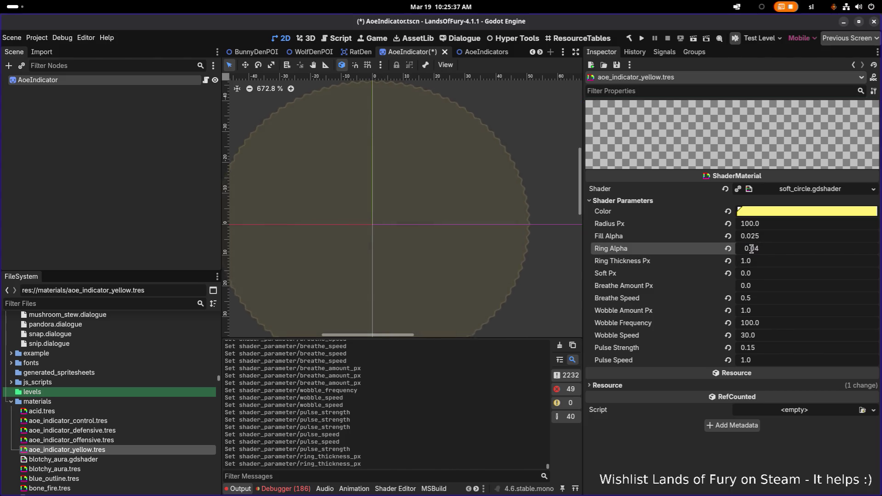
{"action": "double_click", "coordinate": [786, 249]}
{"action": "type", "text": "5"}
{"action": "key", "text": "Return"}
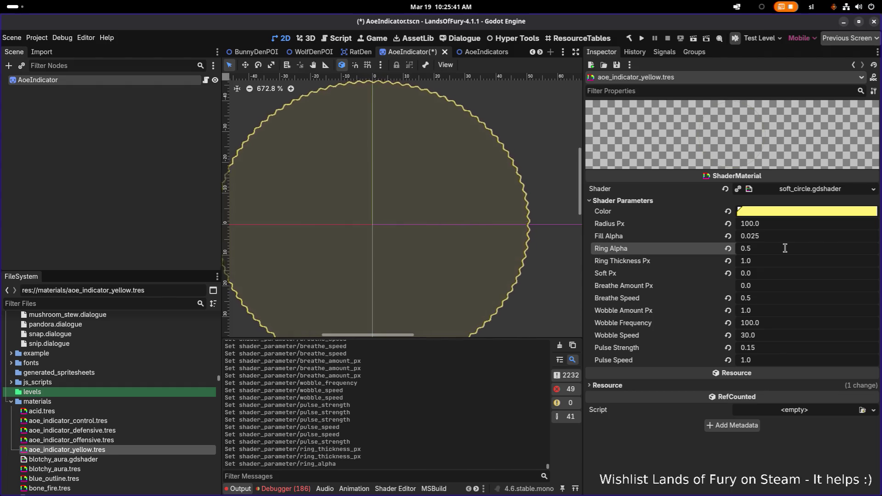
{"action": "left_click", "coordinate": [761, 237]}
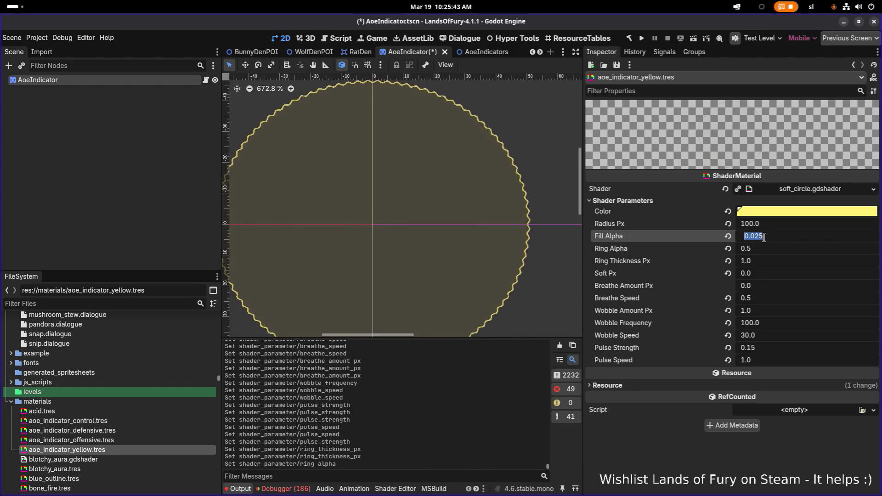
{"action": "left_click", "coordinate": [759, 236]}
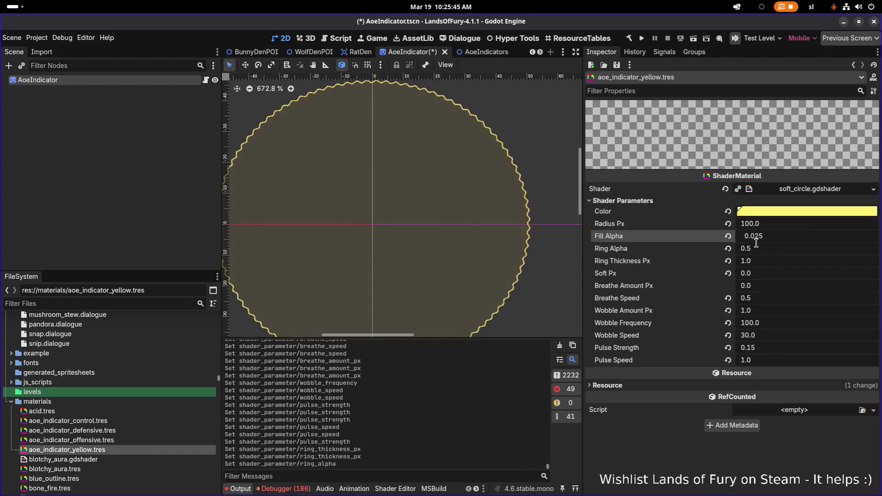
{"action": "left_click", "coordinate": [749, 248]}
{"action": "left_click", "coordinate": [749, 248]}
{"action": "type", "text": "2"}
{"action": "key", "text": "Return"}
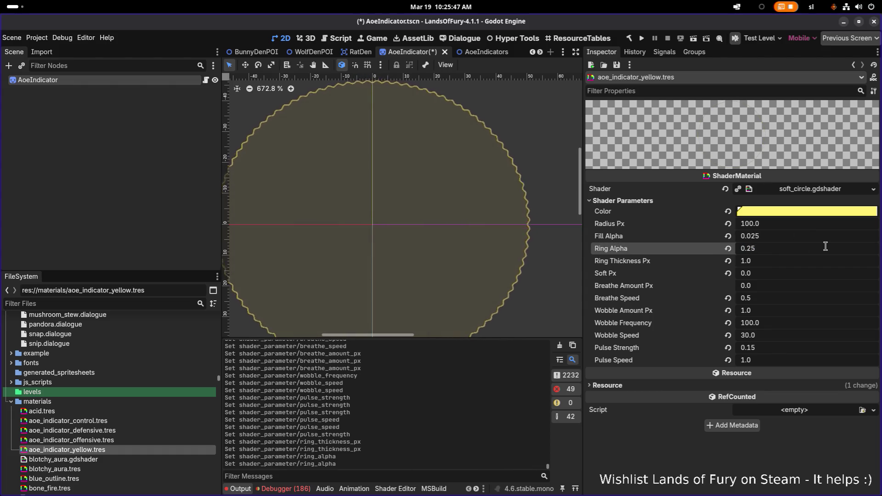
Step: Settle Ring Alpha at 0.15 and save the AoeIndicator scene
{"action": "left_click", "coordinate": [825, 246]}
{"action": "key", "text": "Left"}
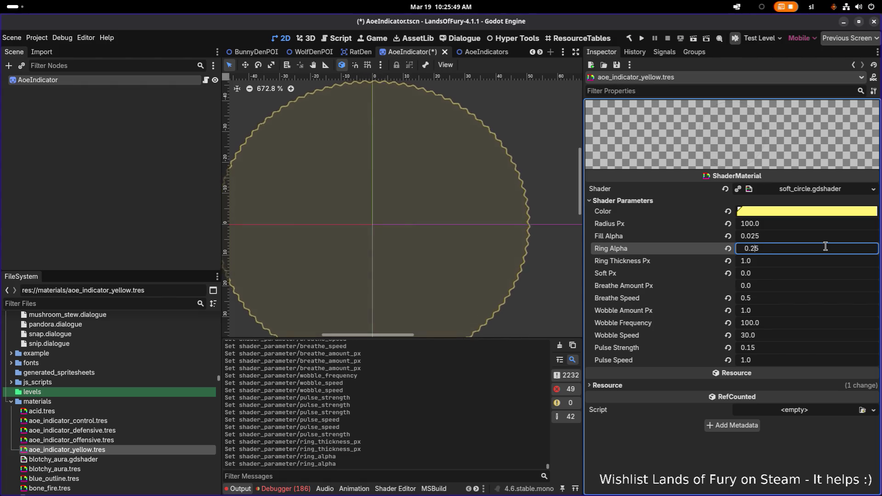
{"action": "key", "text": "BackSpace"}
{"action": "type", "text": "1"}
{"action": "key", "text": "Delete"}
{"action": "key", "text": "Return"}
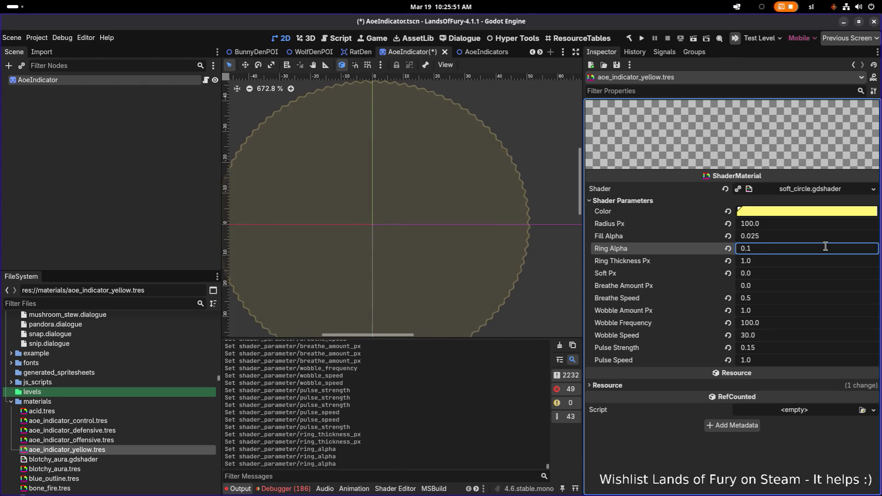
{"action": "left_click", "coordinate": [826, 246]}
{"action": "type", "text": "5"}
{"action": "key", "text": "Return"}
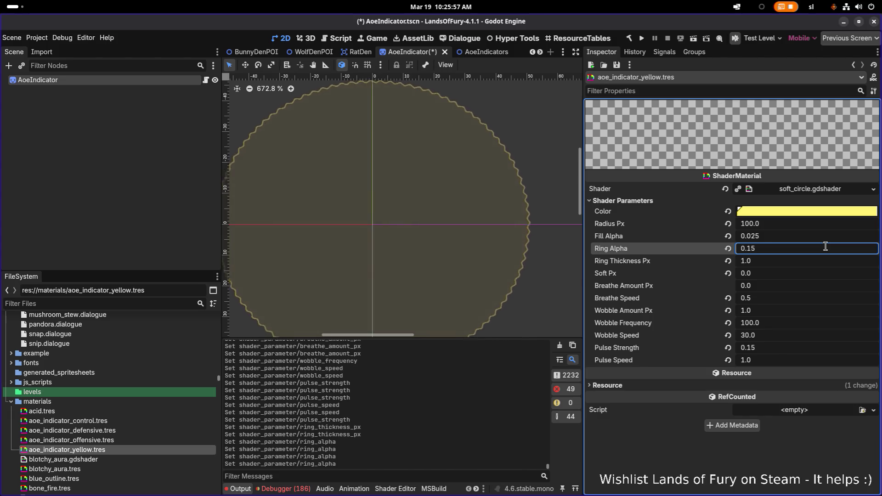
{"action": "key", "text": "ctrl+s"}
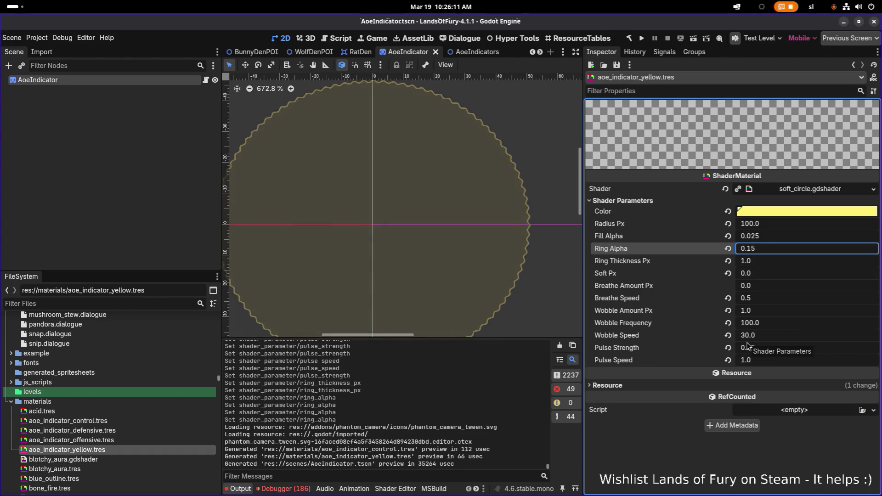
Step: Raise Wobble Speed from 30 to 100, after briefly trying 50
{"action": "left_click", "coordinate": [772, 335]}
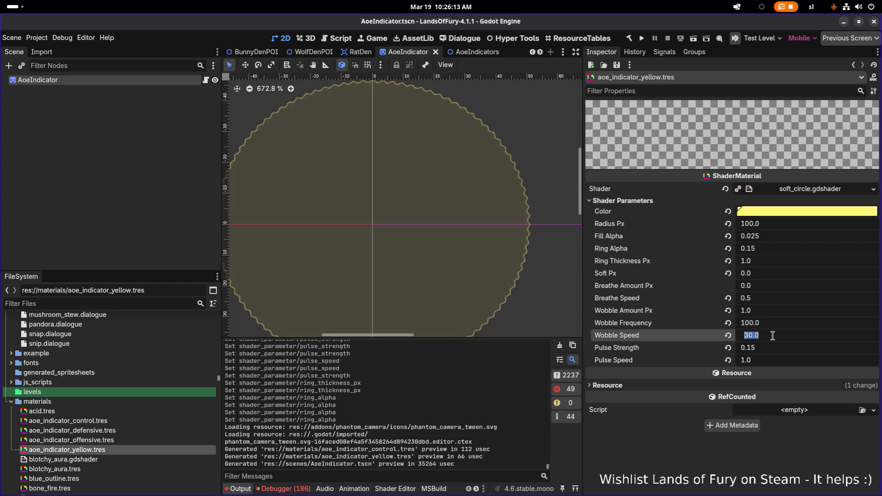
{"action": "type", "text": "50"}
{"action": "key", "text": "Return"}
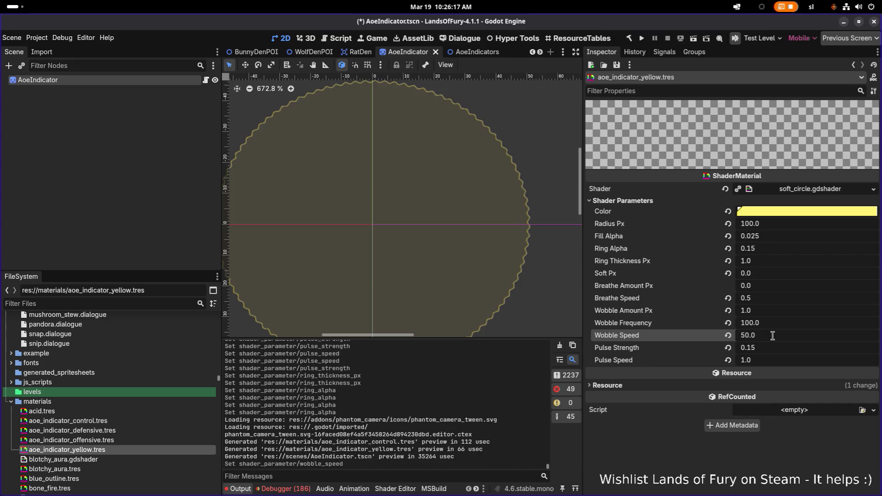
{"action": "left_click", "coordinate": [773, 336]}
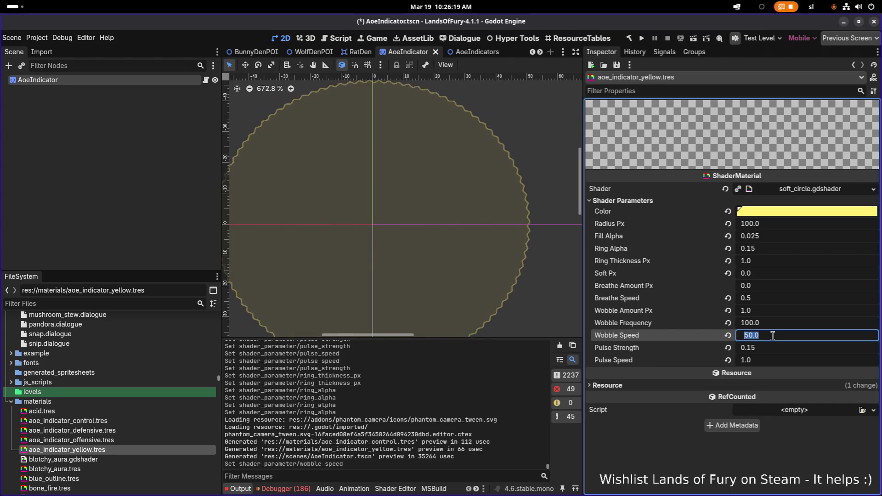
{"action": "type", "text": "100"}
{"action": "key", "text": "Return"}
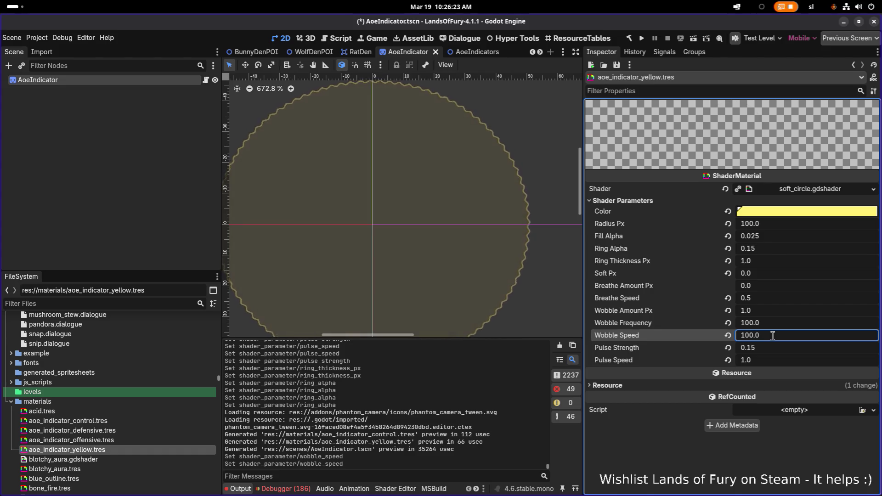
{"action": "scroll", "coordinate": [434, 235], "scroll_direction": "down", "scroll_amount": 5}
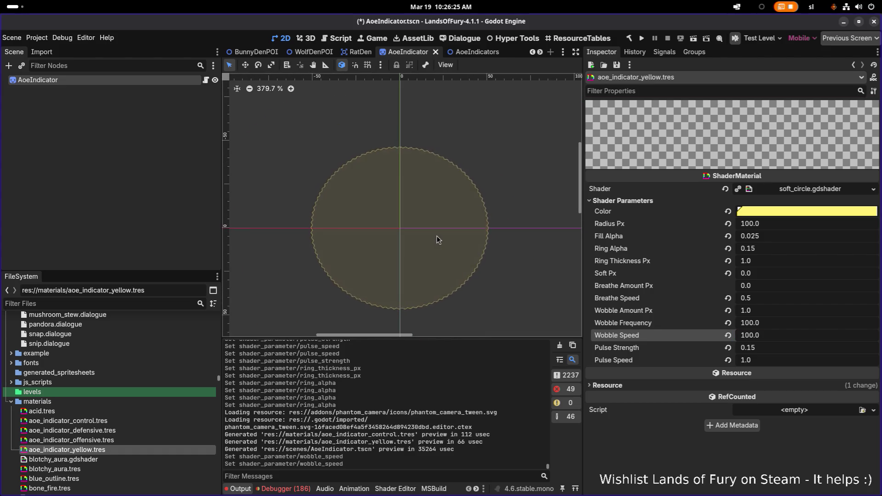
{"action": "scroll", "coordinate": [436, 238], "scroll_direction": "up", "scroll_amount": 3}
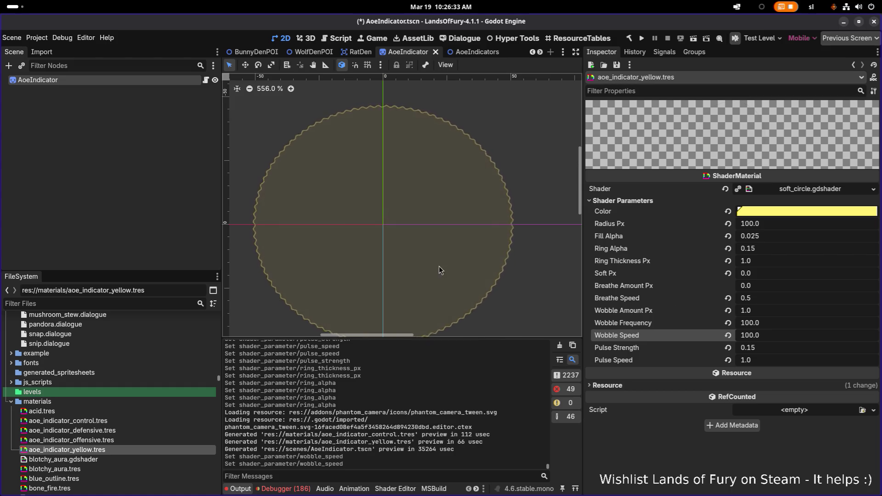
{"action": "scroll", "coordinate": [478, 239], "scroll_direction": "up", "scroll_amount": 2}
{"action": "scroll", "coordinate": [515, 217], "scroll_direction": "up", "scroll_amount": 1}
{"action": "scroll", "coordinate": [415, 224], "scroll_direction": "up", "scroll_amount": 2}
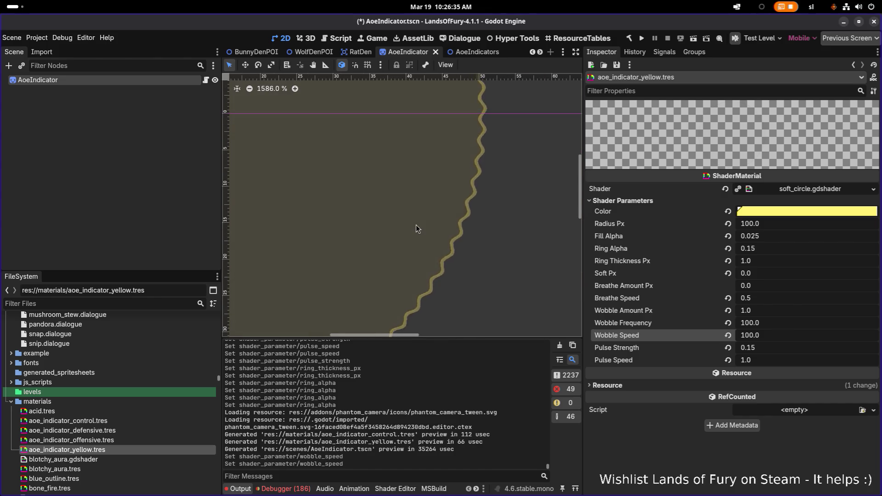
{"action": "scroll", "coordinate": [416, 225], "scroll_direction": "down", "scroll_amount": 5}
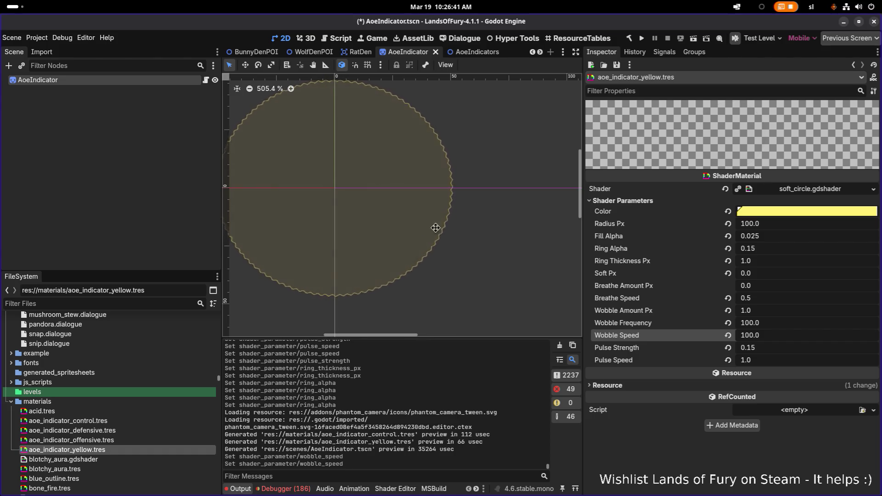
{"action": "left_click_drag", "start_coordinate": [436, 227], "coordinate": [473, 235]}
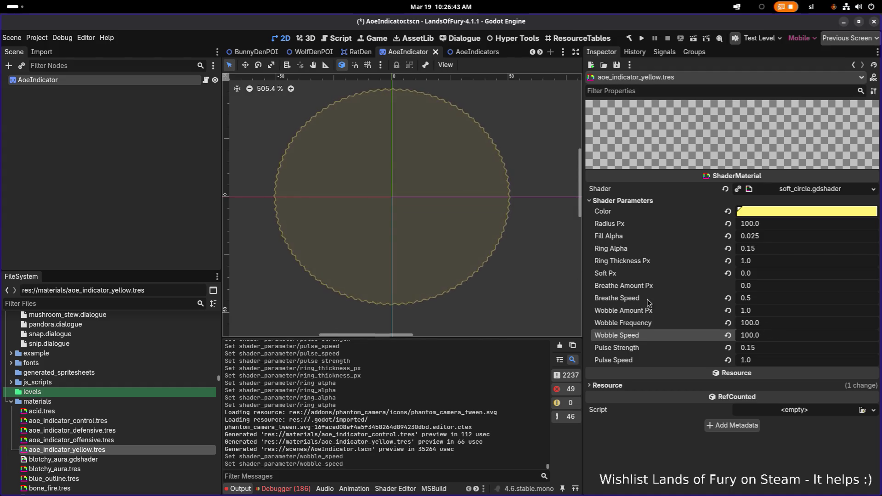
Step: Try Wobble Speeds of 50, 60, 80 and 1000, then return it to 100
{"action": "left_click", "coordinate": [777, 337]}
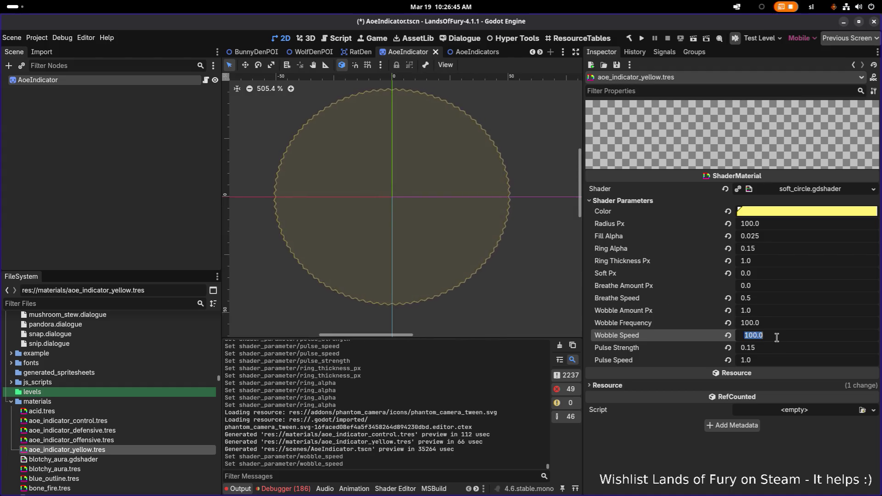
{"action": "type", "text": "50"}
{"action": "key", "text": "Return"}
{"action": "left_click", "coordinate": [776, 337]}
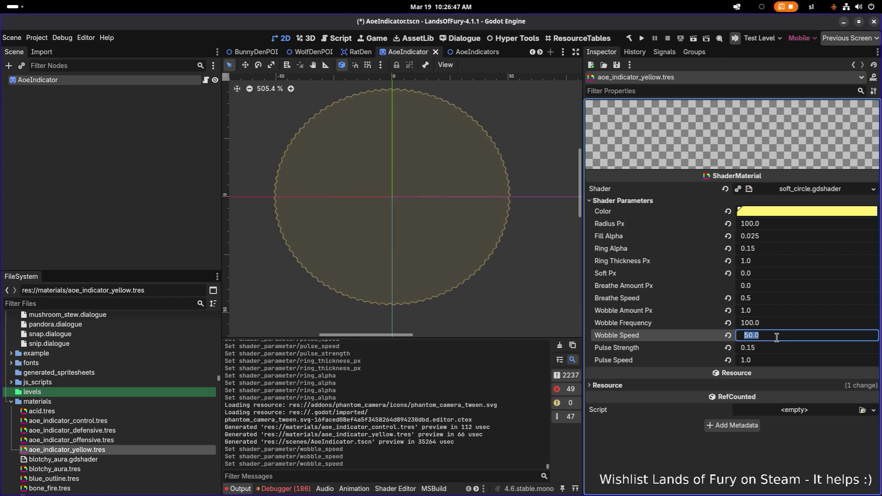
{"action": "type", "text": "60"}
{"action": "key", "text": "Return"}
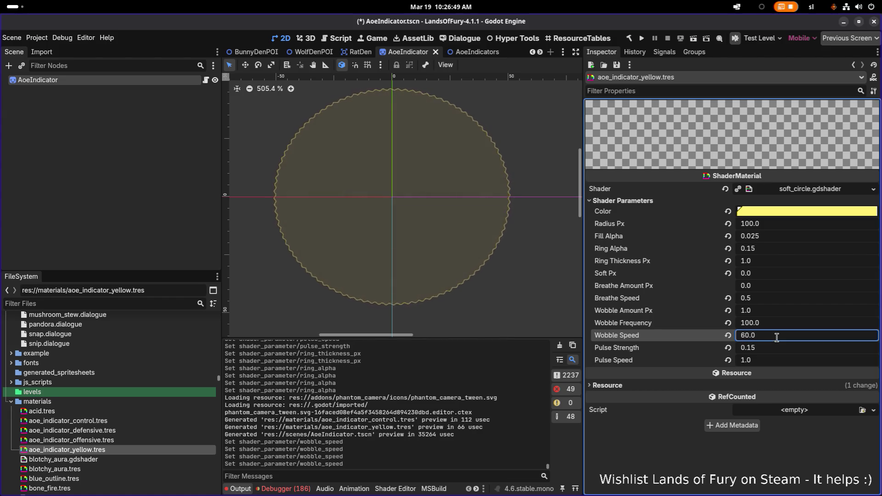
{"action": "left_click", "coordinate": [777, 337]}
{"action": "type", "text": "80"}
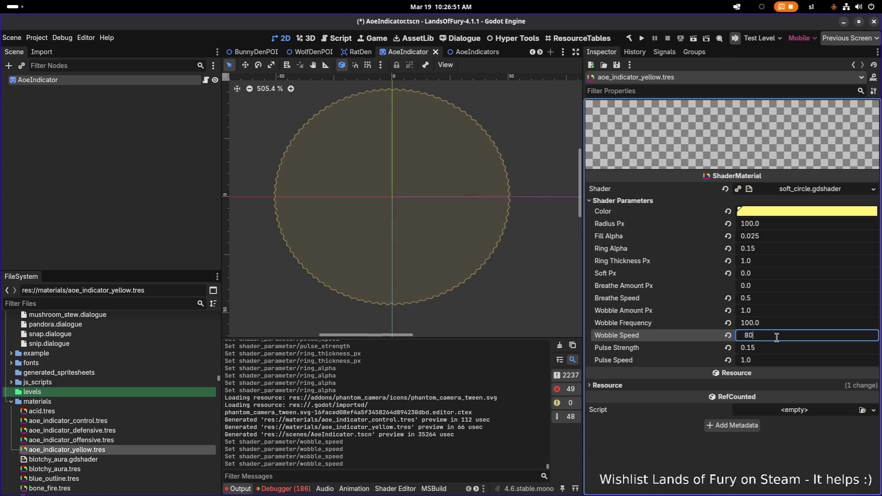
{"action": "key", "text": "Return"}
{"action": "left_click", "coordinate": [777, 337]}
{"action": "type", "text": "1000"}
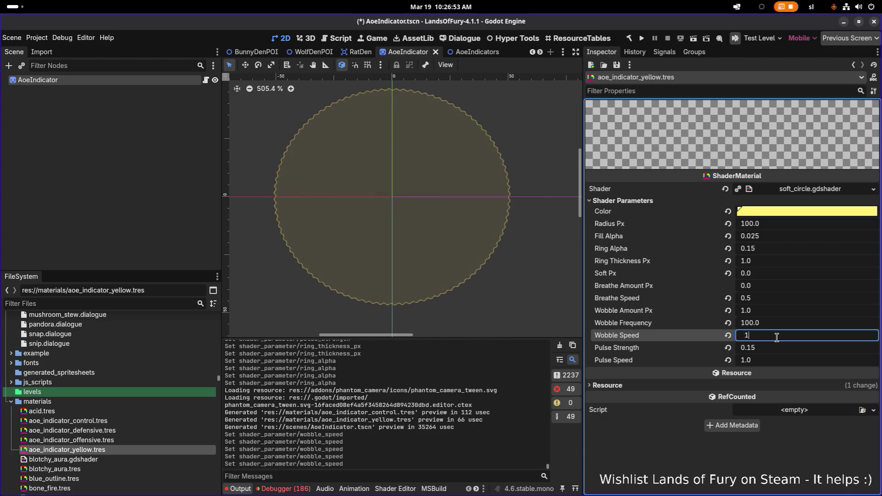
{"action": "key", "text": "Return"}
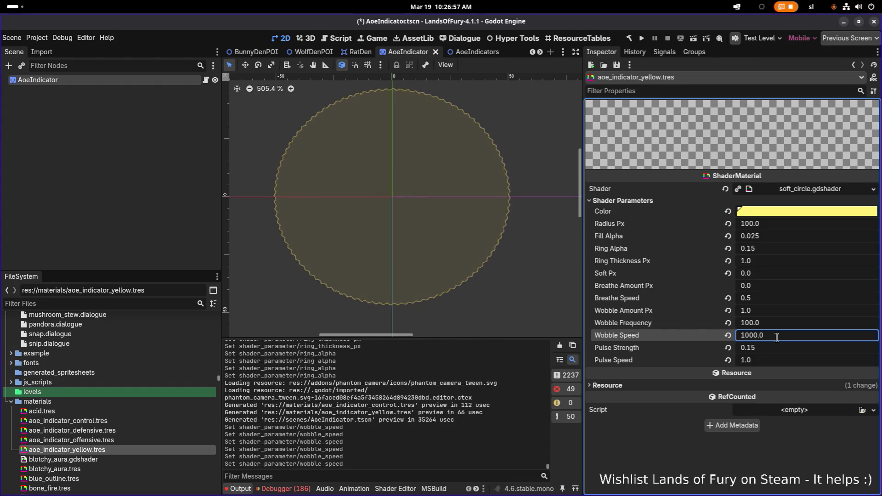
{"action": "left_click", "coordinate": [777, 336]}
{"action": "type", "text": "100"}
{"action": "key", "text": "Return"}
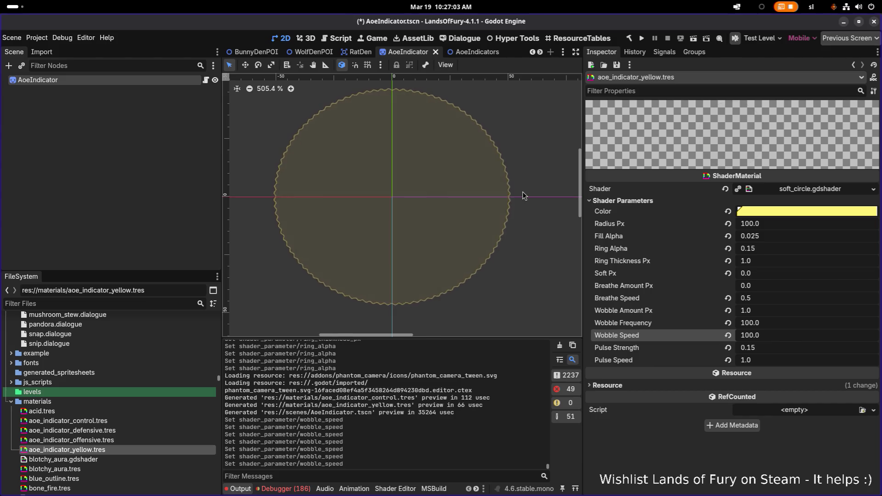
Step: Save the scene, select aoe_indicator_offensive.tres, and switch to Visual Studio Code
{"action": "key", "text": "ctrl+s"}
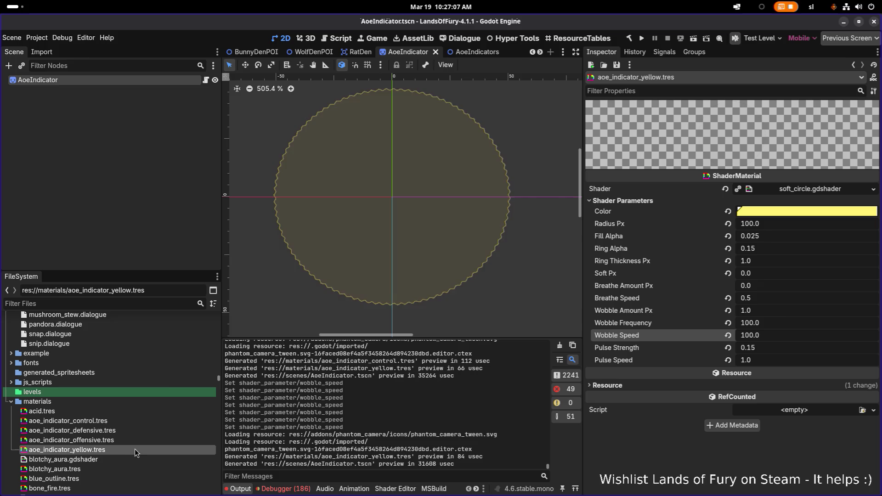
{"action": "left_click", "coordinate": [116, 438]}
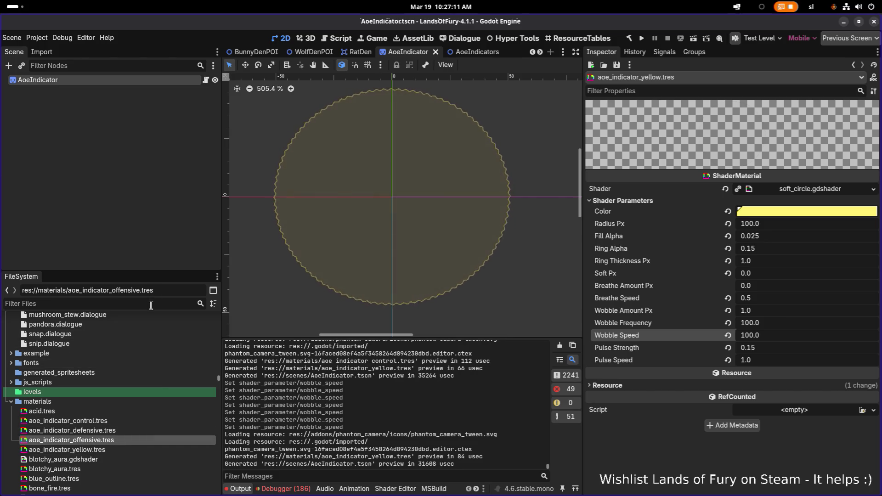
{"action": "key", "text": "alt+Tab"}
{"action": "left_click", "coordinate": [485, 250]}
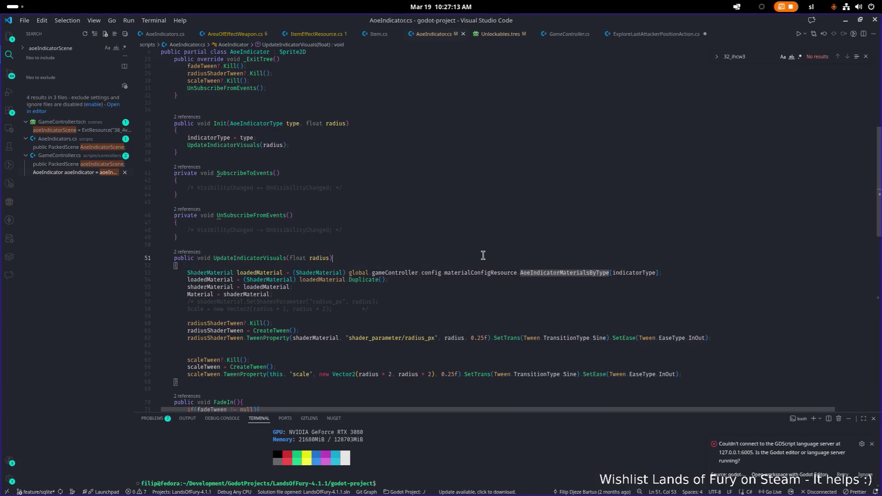
Step: Navigate from the indicatorType reference to the AoeIndicatorType enum definition
{"action": "left_click", "coordinate": [648, 272]}
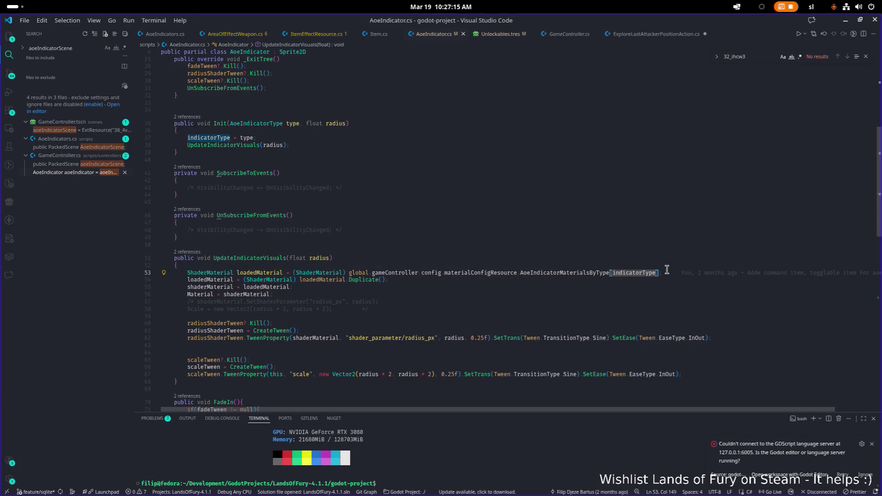
{"action": "left_click", "coordinate": [650, 271], "text": "ctrl"}
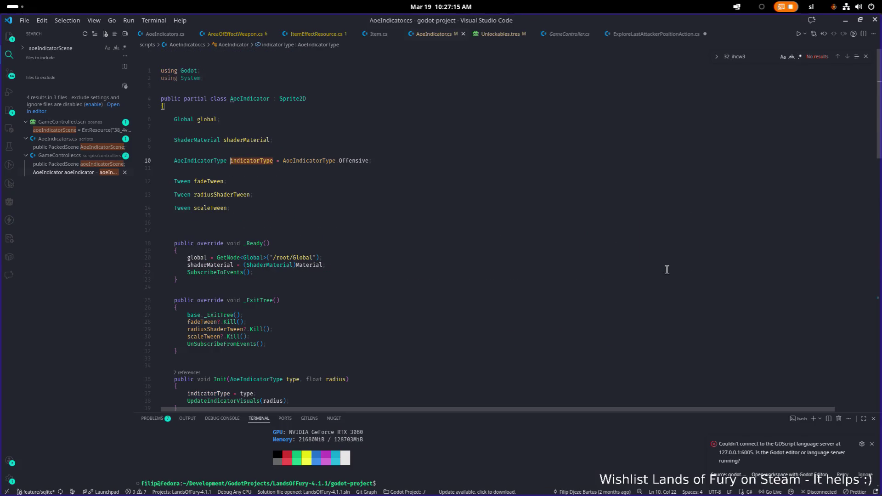
{"action": "left_click", "coordinate": [199, 160], "text": "ctrl"}
Step: Add 'Electrict = 40' after Control in the enum, save, and return to Godot
{"action": "left_click", "coordinate": [293, 225]}
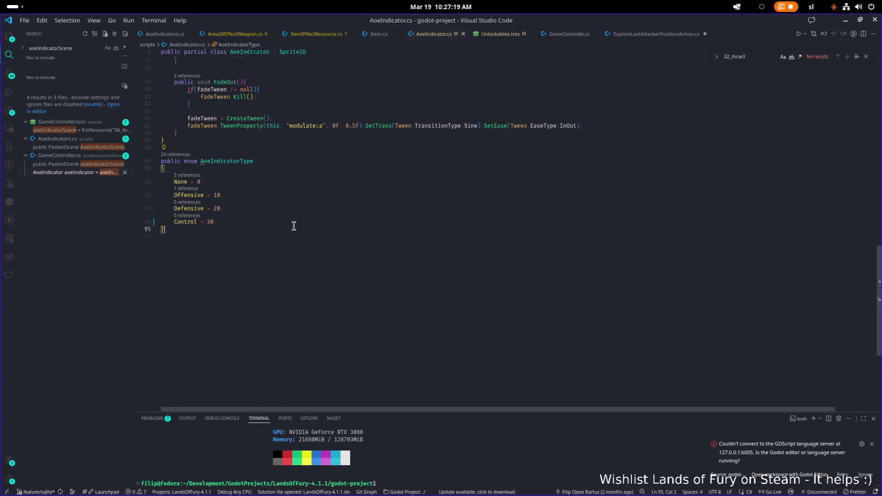
{"action": "key", "text": "Return"}
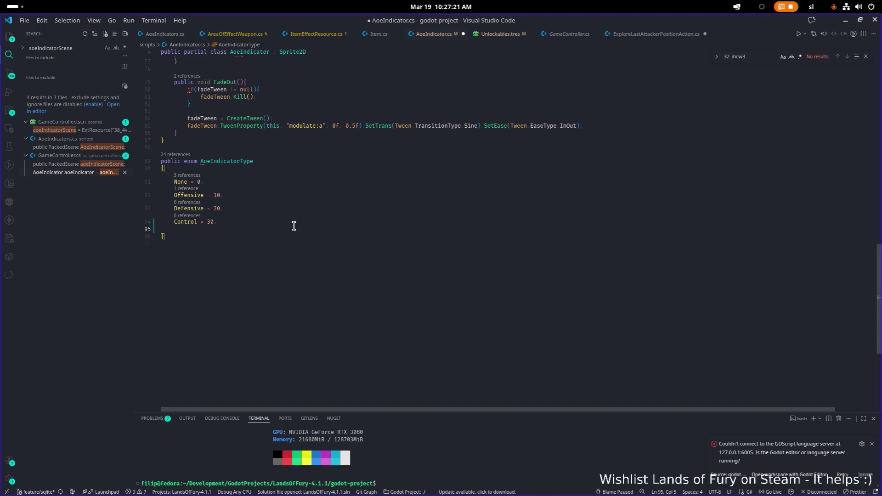
{"action": "type", "text": "Electrict = 40"}
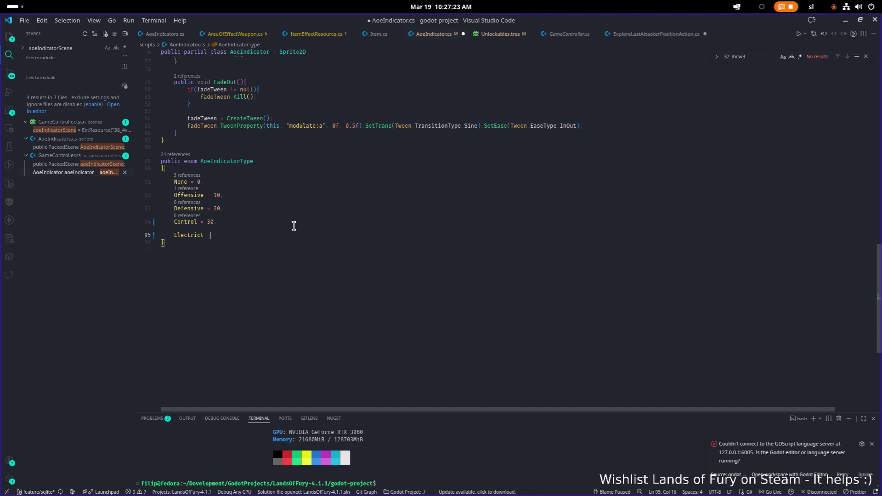
{"action": "key", "text": "ctrl+s"}
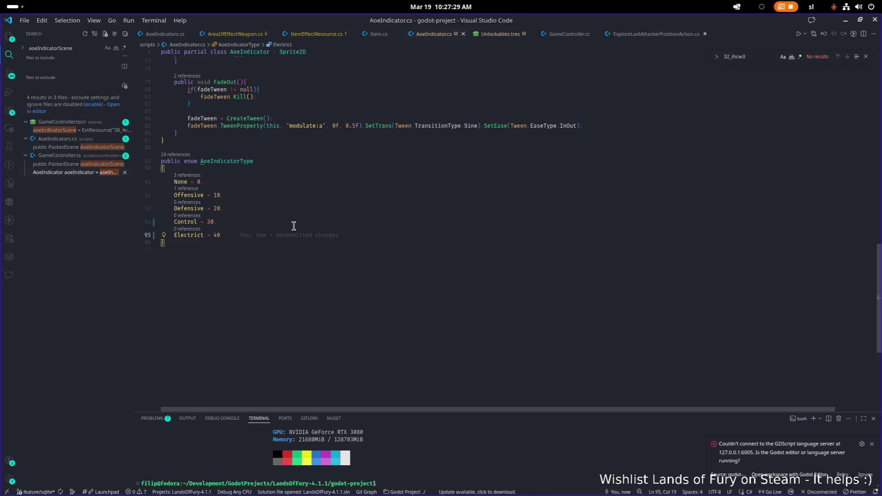
{"action": "key", "text": "Home"}
{"action": "key", "text": "ctrl+shift+Right"}
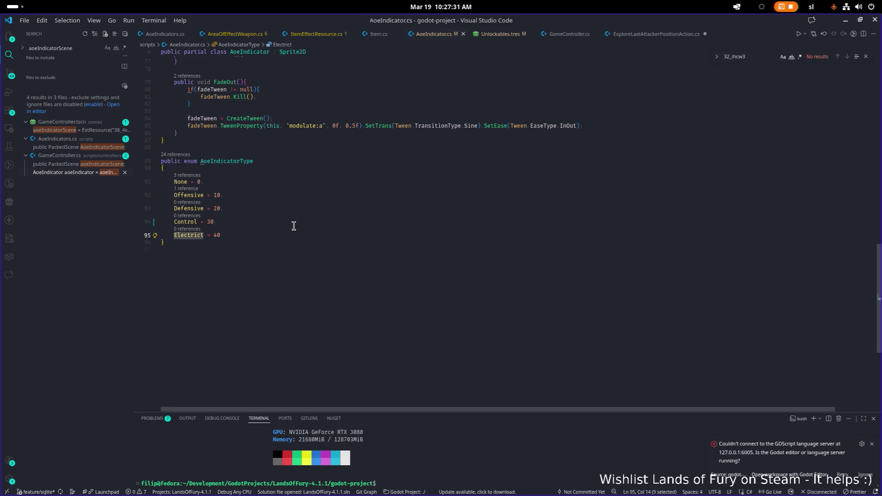
{"action": "left_click", "coordinate": [844, 23]}
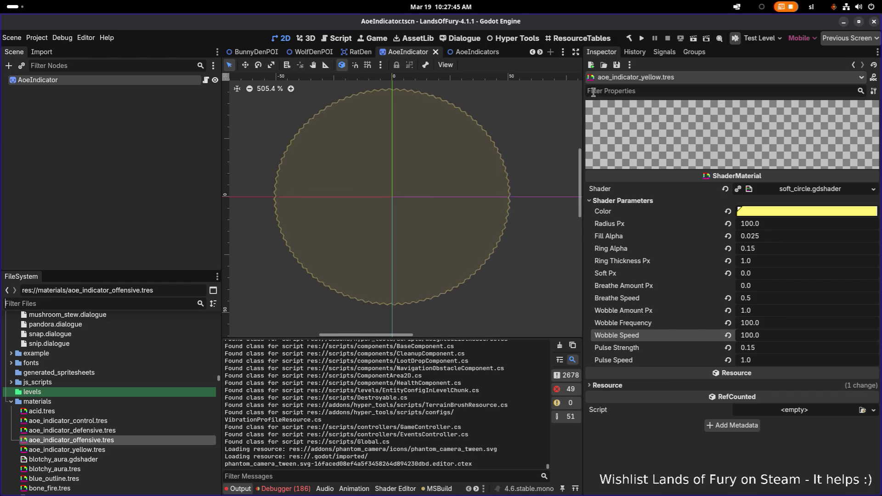
Step: Set Ring Thickness Px to 5
{"action": "left_click", "coordinate": [783, 262]}
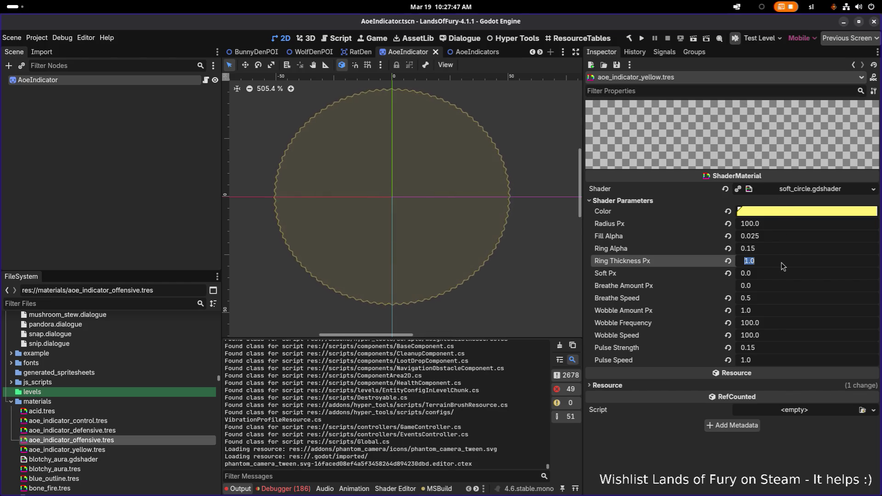
{"action": "type", "text": "5"}
{"action": "key", "text": "Return"}
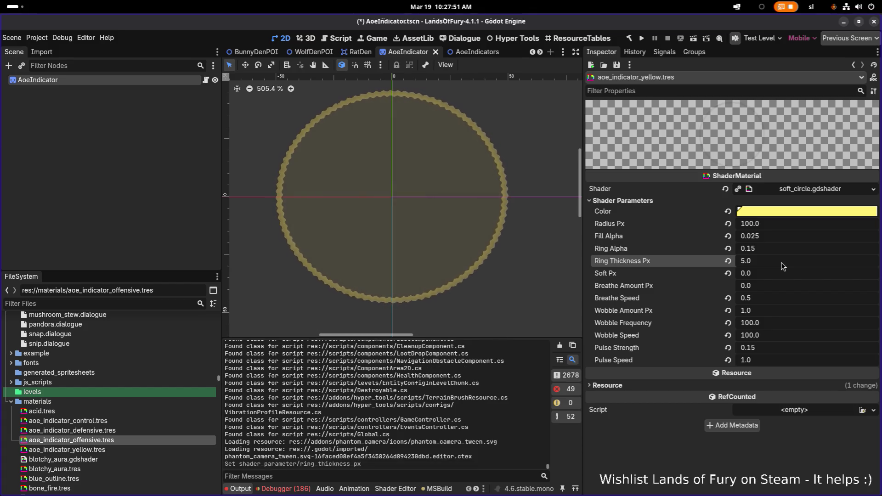
Step: Try Wobble Speeds of 5, 10, 30 and 40, settling on 60
{"action": "left_click", "coordinate": [774, 325]}
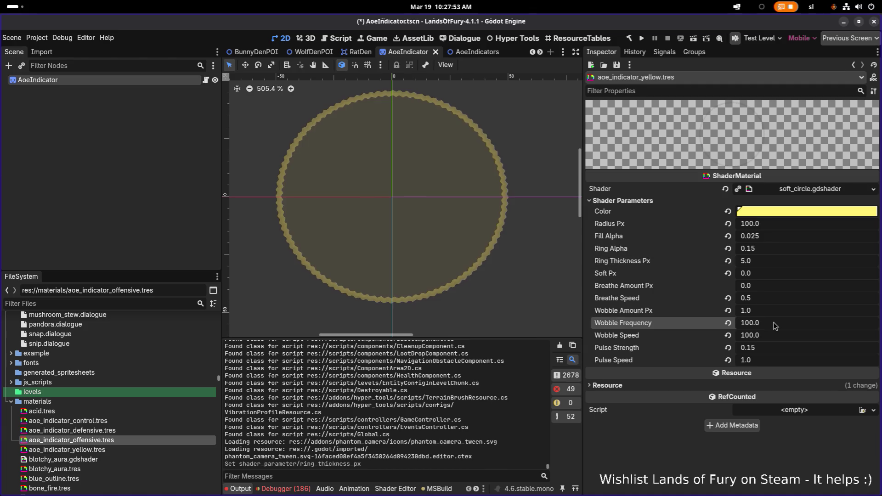
{"action": "left_click", "coordinate": [776, 341]}
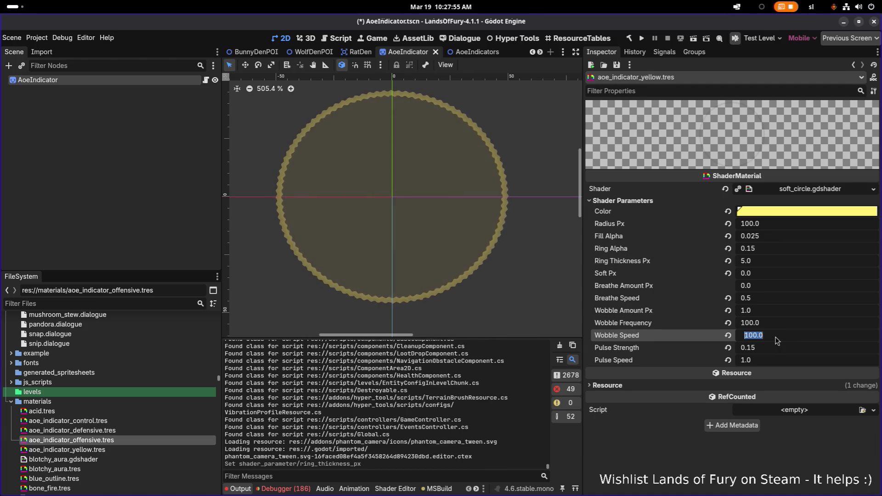
{"action": "type", "text": "5"}
{"action": "key", "text": "Return"}
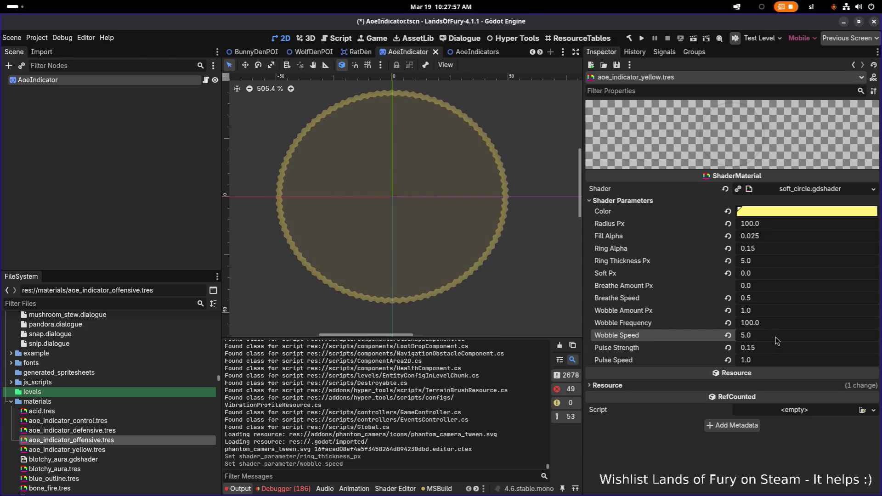
{"action": "left_click", "coordinate": [776, 341]}
{"action": "type", "text": "10"}
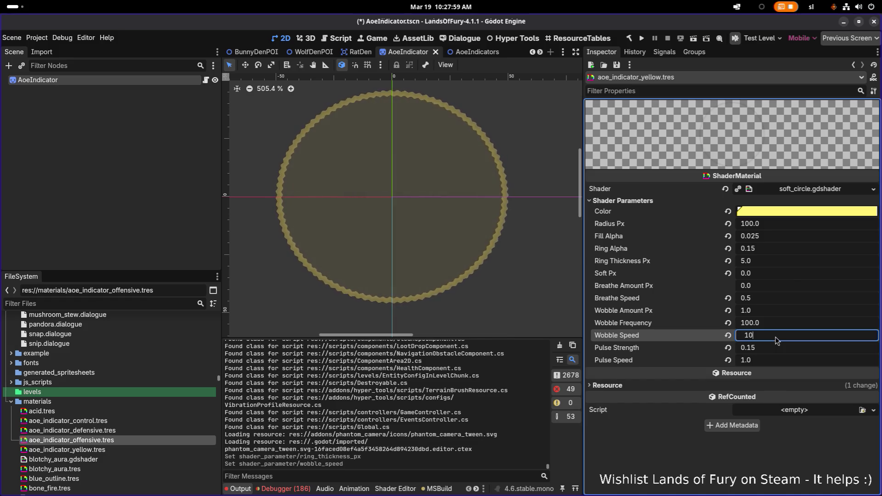
{"action": "key", "text": "Return"}
{"action": "left_click", "coordinate": [777, 341]}
{"action": "type", "text": "30"}
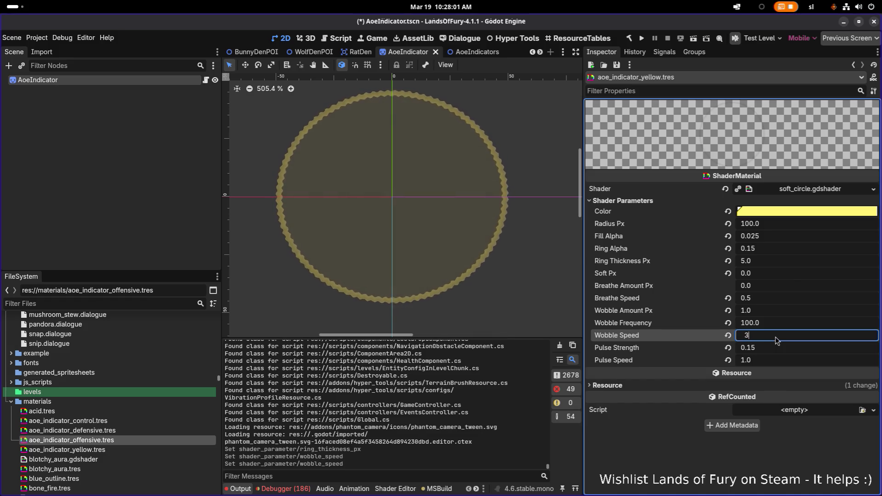
{"action": "key", "text": "Return"}
{"action": "left_click", "coordinate": [776, 341]}
{"action": "type", "text": "40"}
{"action": "key", "text": "Return"}
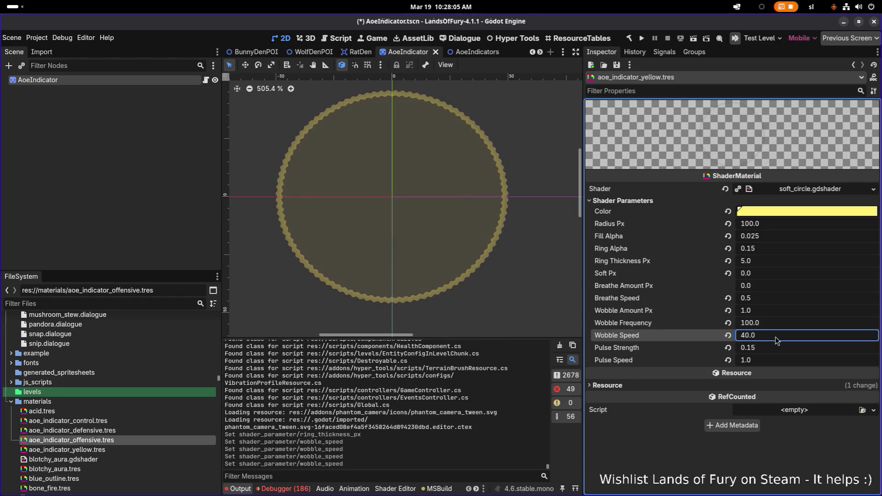
{"action": "left_click", "coordinate": [776, 341]}
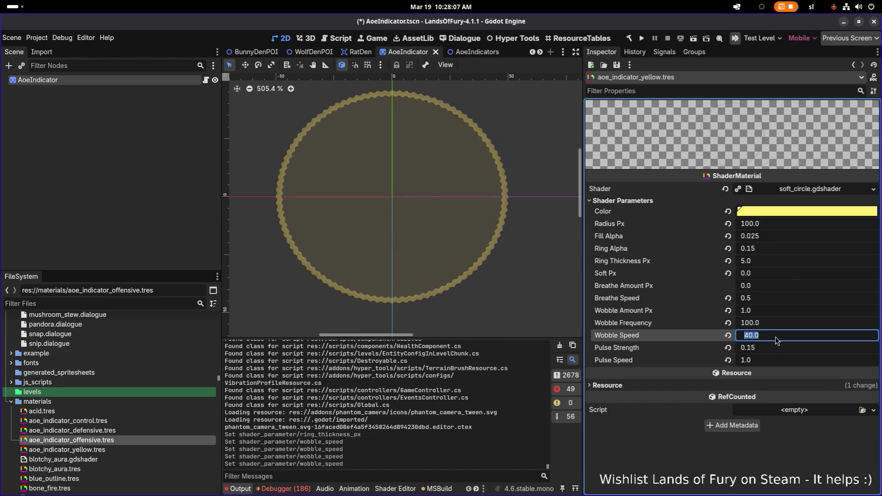
{"action": "type", "text": "60"}
{"action": "key", "text": "Return"}
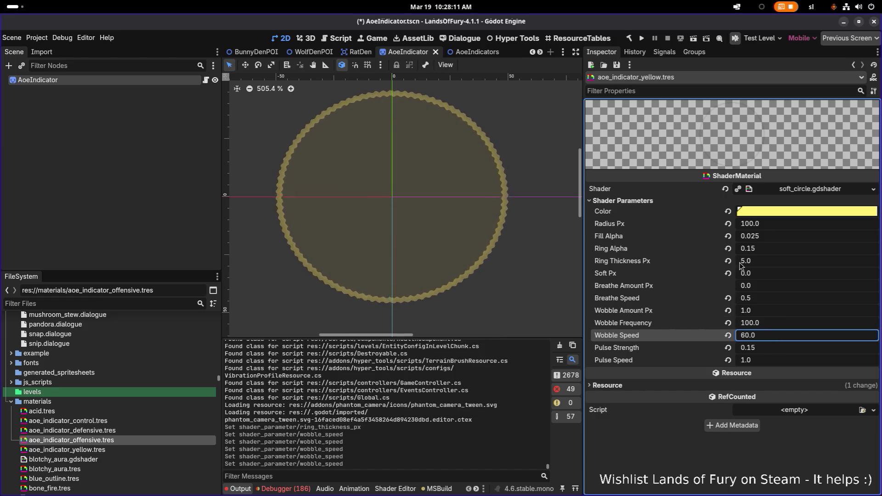
Step: Step Ring Thickness Px down from 4 through 3 and 2 to 1
{"action": "left_click", "coordinate": [766, 261]}
{"action": "type", "text": "4"}
{"action": "key", "text": "Return"}
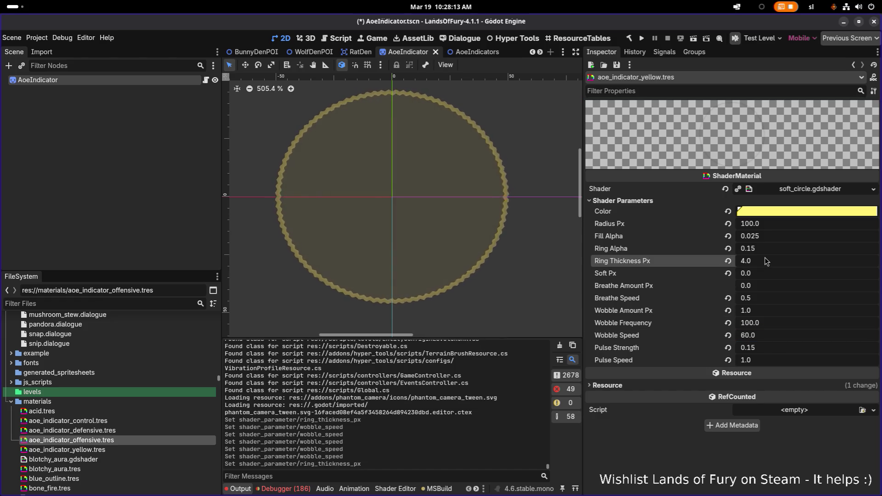
{"action": "left_click", "coordinate": [766, 261]}
{"action": "type", "text": "3"}
{"action": "key", "text": "Return"}
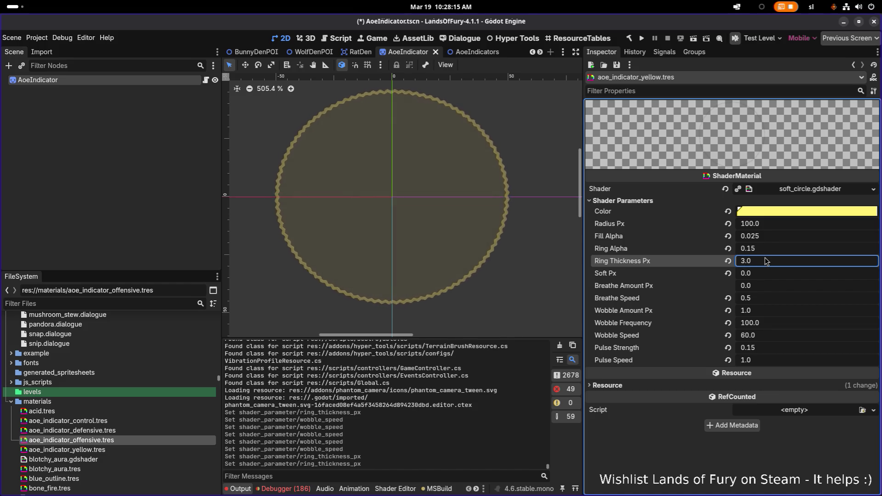
{"action": "type", "text": "2"}
{"action": "key", "text": "Return"}
{"action": "left_click", "coordinate": [766, 261]}
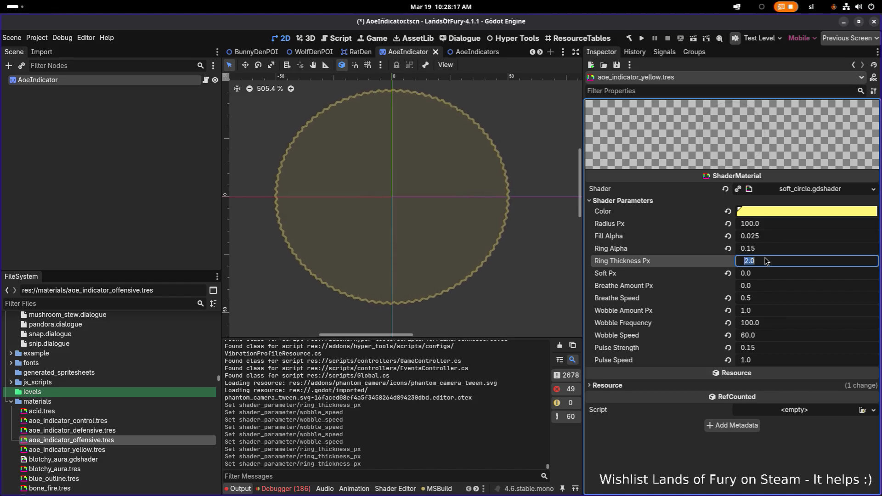
{"action": "type", "text": "1"}
{"action": "key", "text": "Return"}
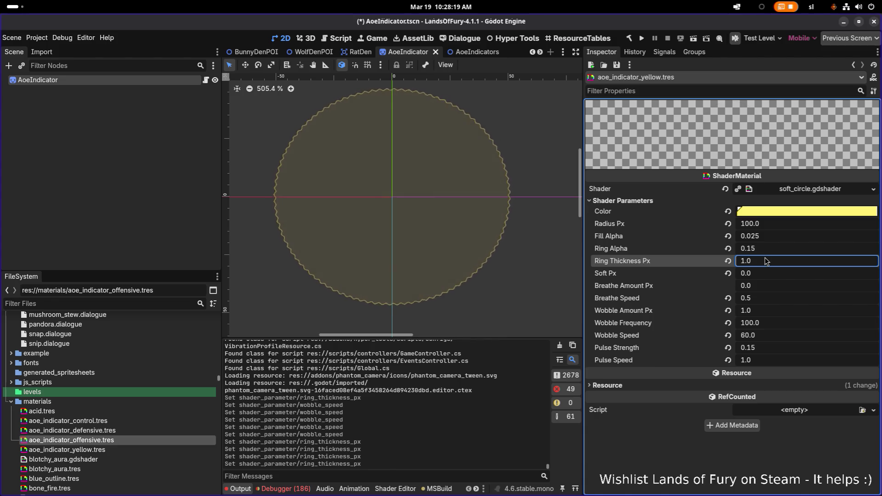
Step: Retry Ring Thickness Px at 3 and 2, then set it back to 1
{"action": "left_click", "coordinate": [766, 261]}
{"action": "type", "text": "3"}
{"action": "key", "text": "Return"}
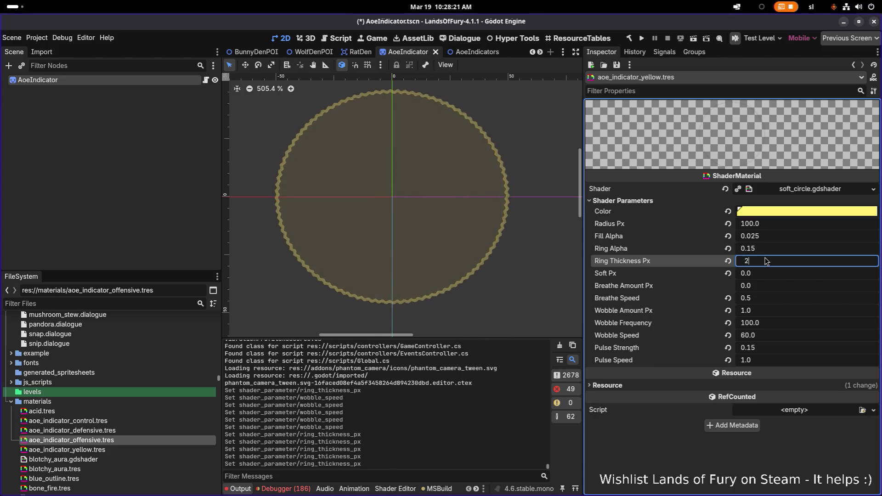
{"action": "key", "text": "Return"}
{"action": "left_click", "coordinate": [766, 261]}
{"action": "type", "text": "1"}
{"action": "key", "text": "Return"}
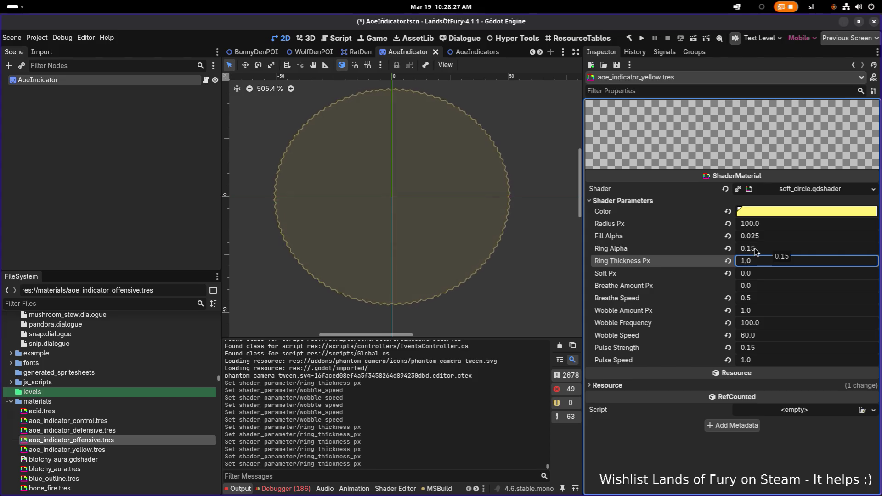
Step: Make the ring fully opaque with Ring Alpha 1
{"action": "left_click", "coordinate": [751, 249]}
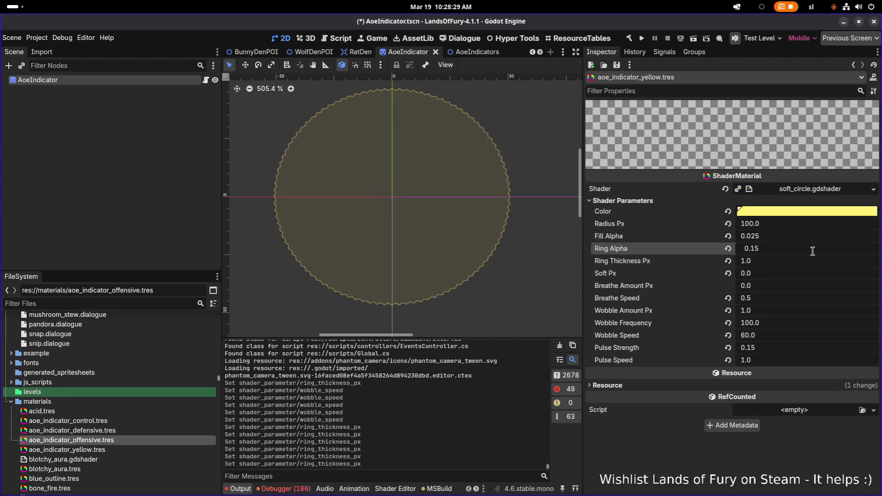
{"action": "type", "text": "1"}
{"action": "key", "text": "Return"}
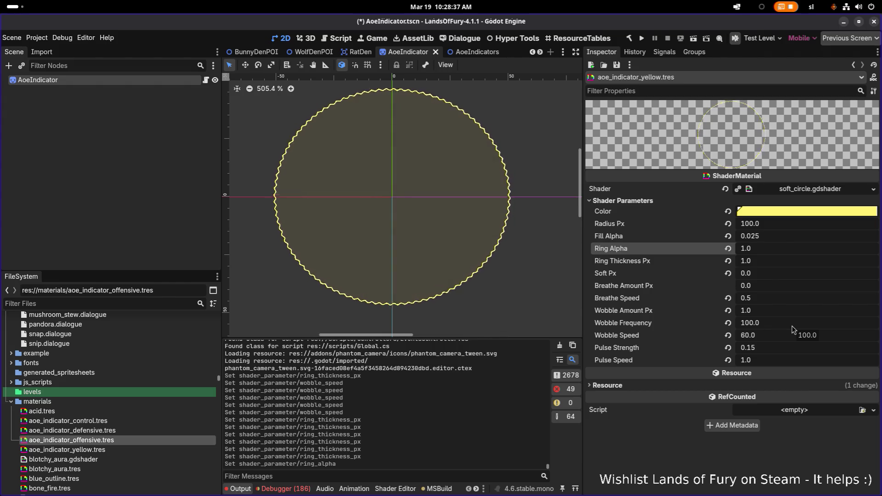
Step: Set Wobble Frequency to 1000 for a dense, jagged ring edge
{"action": "left_click", "coordinate": [793, 327]}
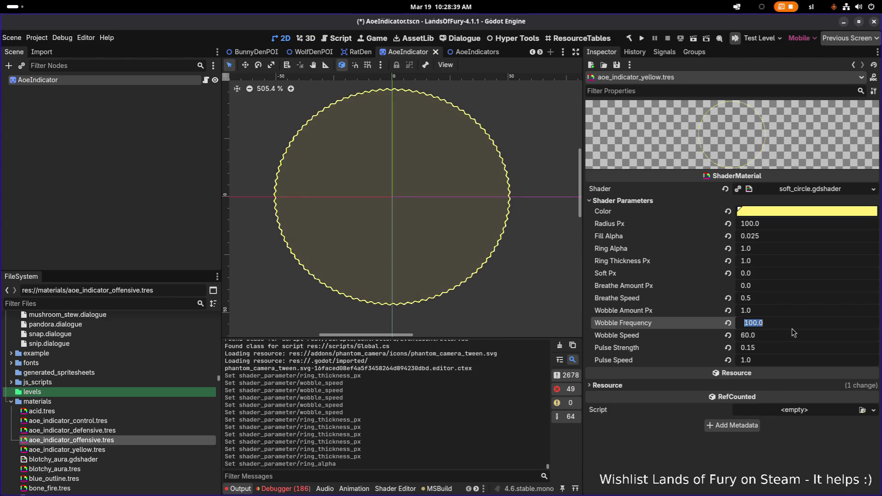
{"action": "type", "text": "1000"}
{"action": "key", "text": "Return"}
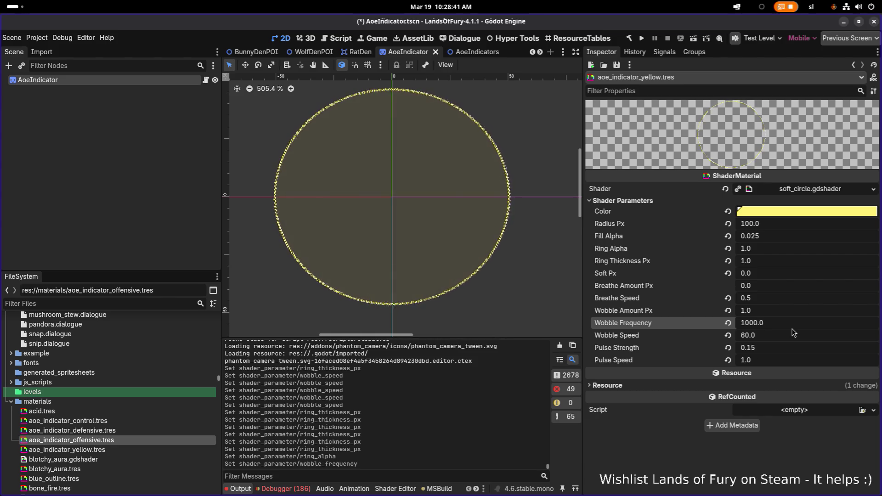
{"action": "scroll", "coordinate": [489, 202], "scroll_direction": "up", "scroll_amount": 10}
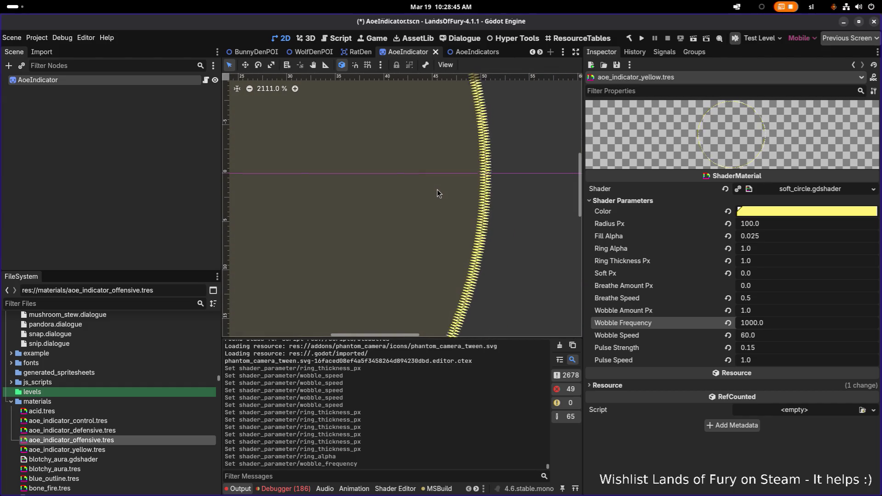
{"action": "scroll", "coordinate": [437, 189], "scroll_direction": "down", "scroll_amount": 10}
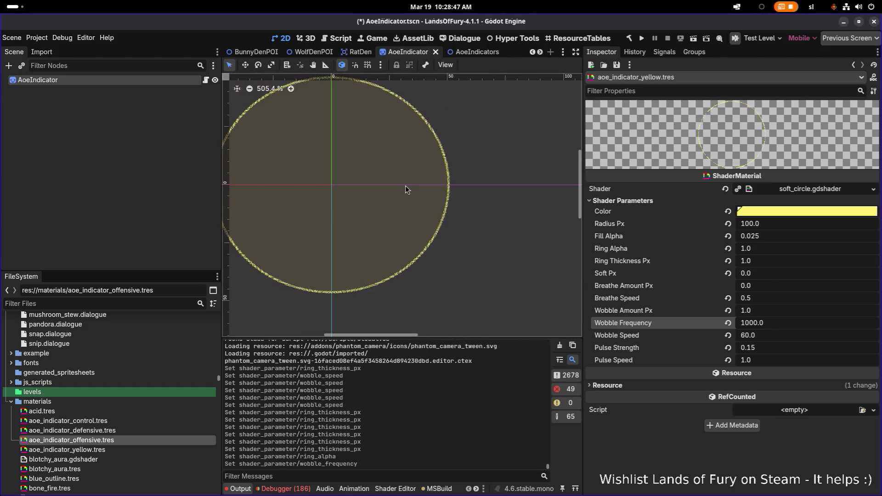
Step: Undo the Wobble Frequency change of 1000 and set Wobble Speed to 100
{"action": "left_click", "coordinate": [783, 325]}
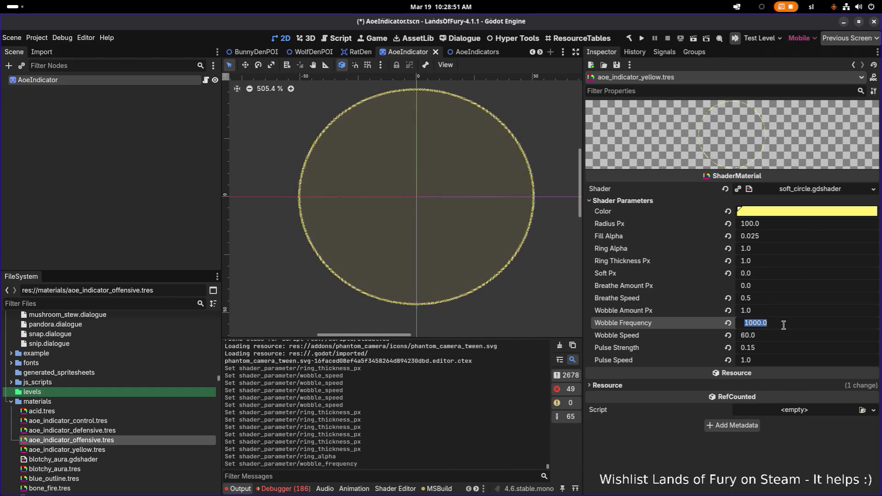
{"action": "type", "text": "1000"}
{"action": "key", "text": "ctrl+z"}
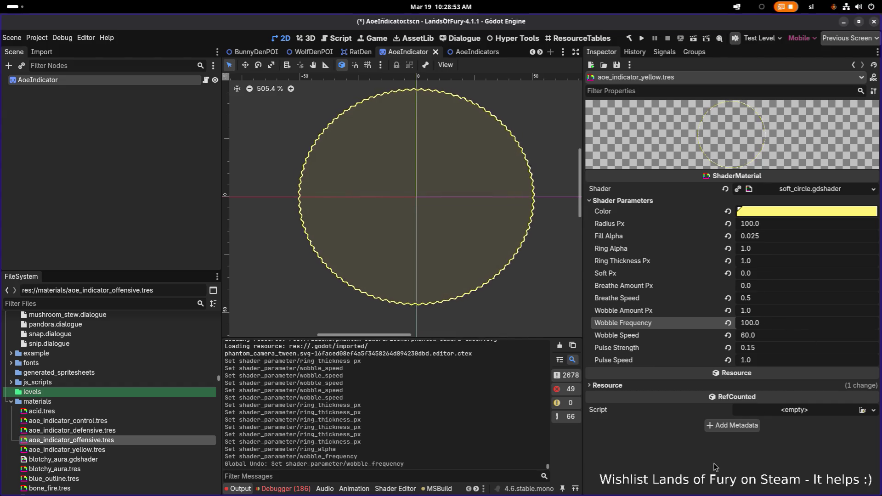
{"action": "left_click", "coordinate": [784, 323]}
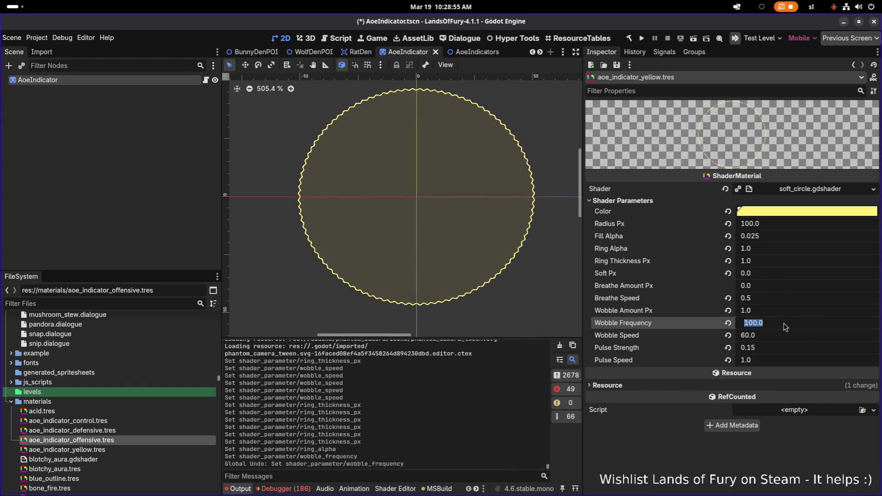
{"action": "left_click", "coordinate": [776, 339]}
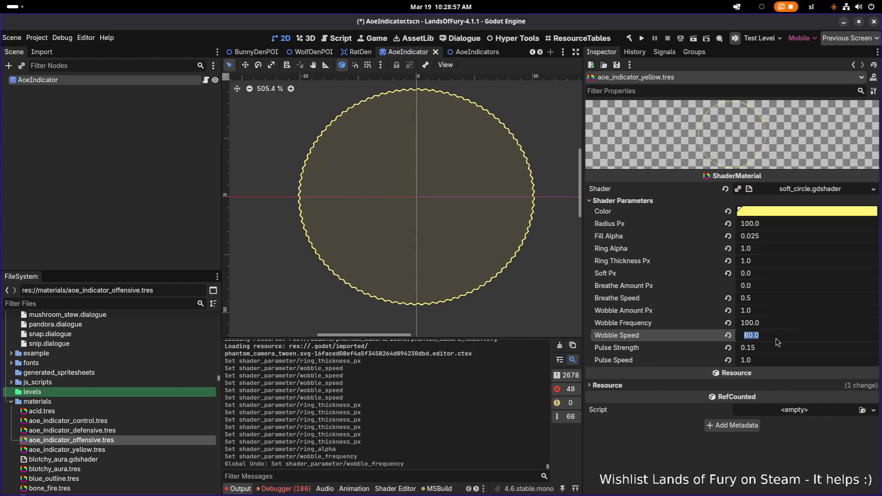
{"action": "type", "text": "100"}
{"action": "key", "text": "Return"}
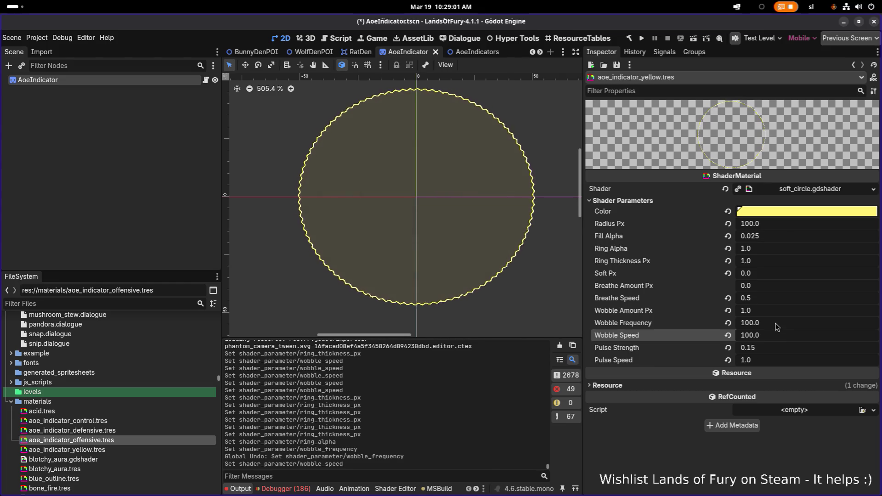
Step: Replace Wobble Frequency with 200 and Wobble Speed with 50
{"action": "left_click", "coordinate": [781, 323]}
{"action": "key", "text": "ctrl+a"}
{"action": "type", "text": "200"}
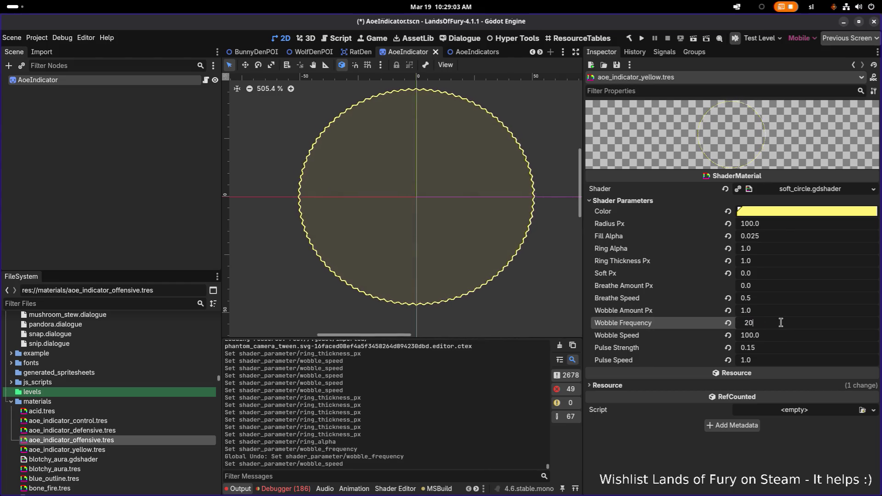
{"action": "key", "text": "Return"}
{"action": "left_click", "coordinate": [777, 335]}
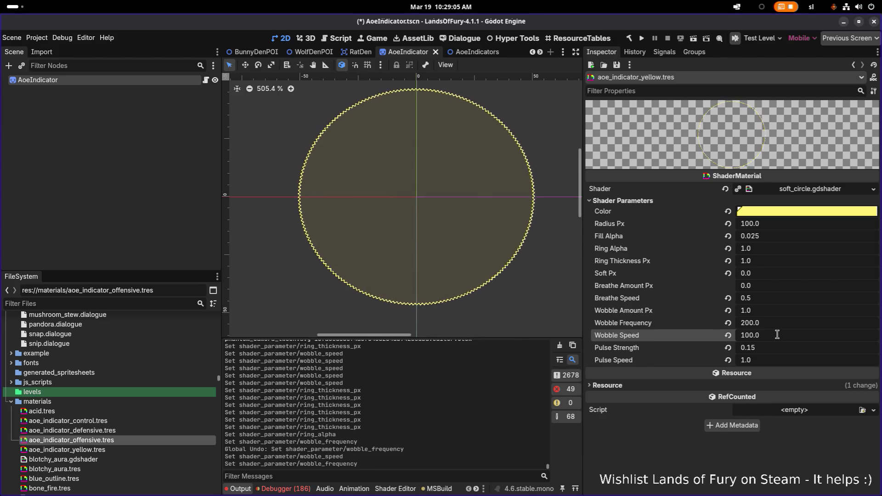
{"action": "key", "text": "ctrl+a"}
{"action": "type", "text": "50"}
{"action": "key", "text": "Return"}
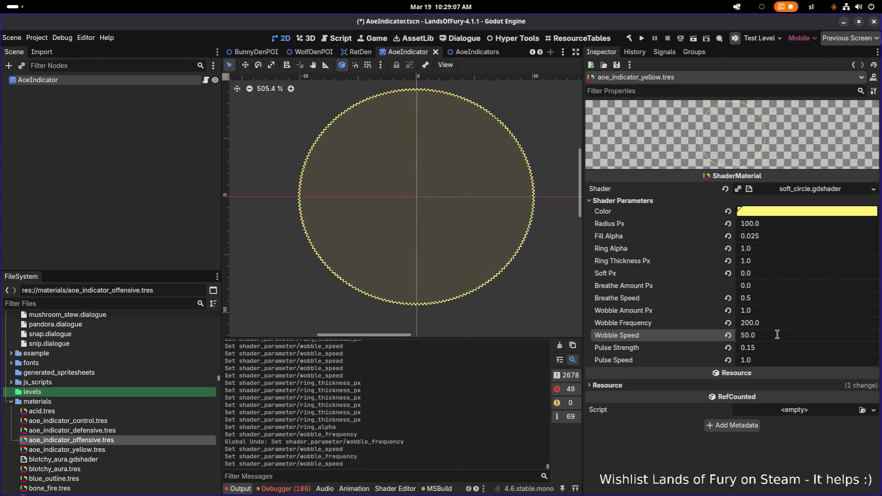
Step: Set Wobble Amount Px to 5, then raise it to 10
{"action": "left_click", "coordinate": [764, 314]}
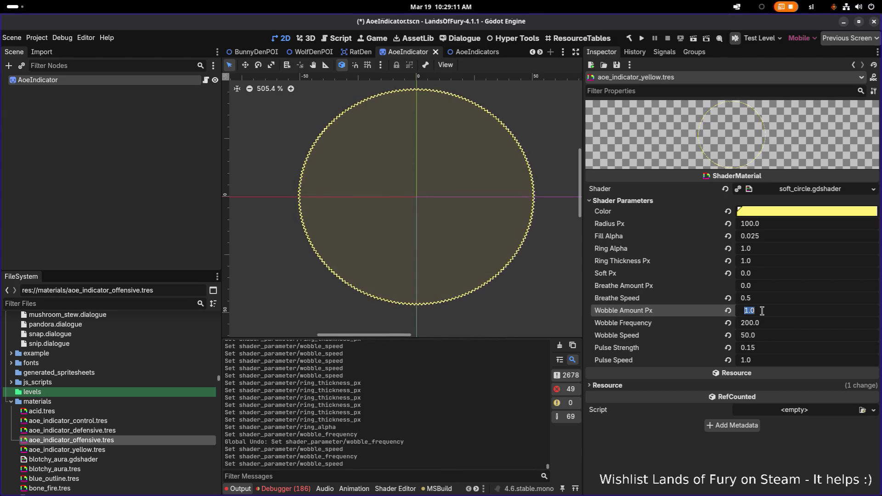
{"action": "type", "text": "5"}
{"action": "key", "text": "Return"}
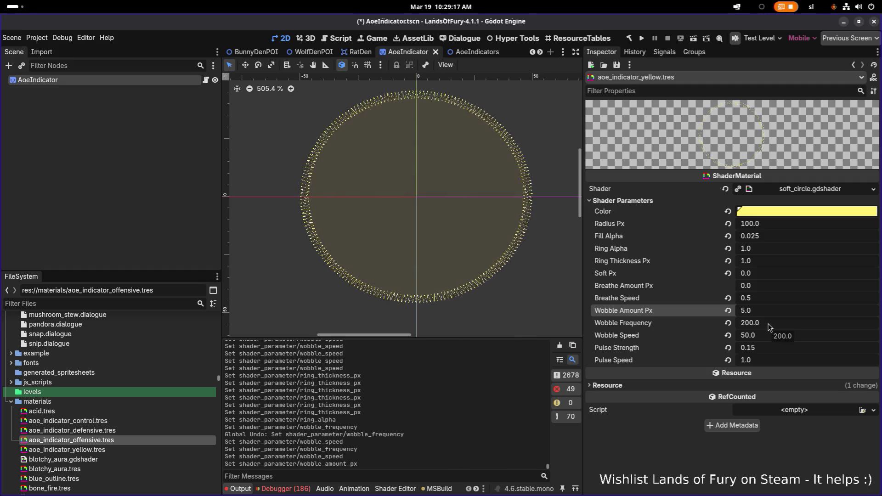
{"action": "left_click", "coordinate": [772, 310]}
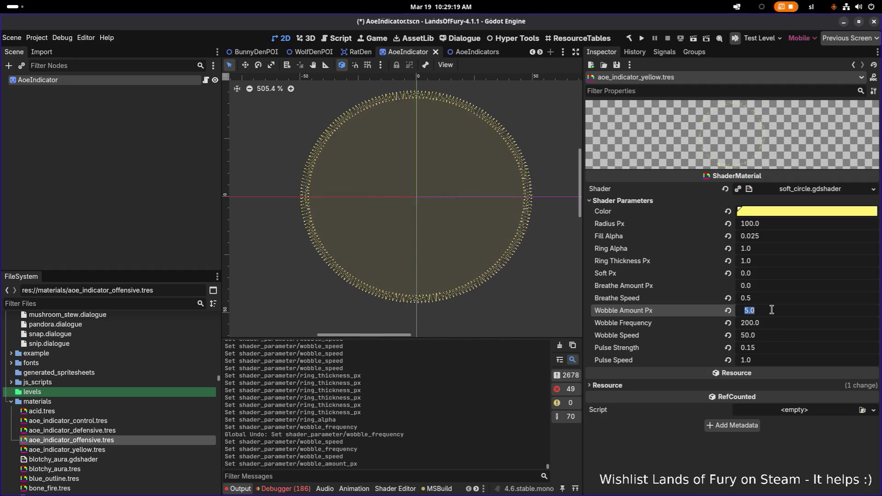
{"action": "type", "text": "10"}
{"action": "key", "text": "Return"}
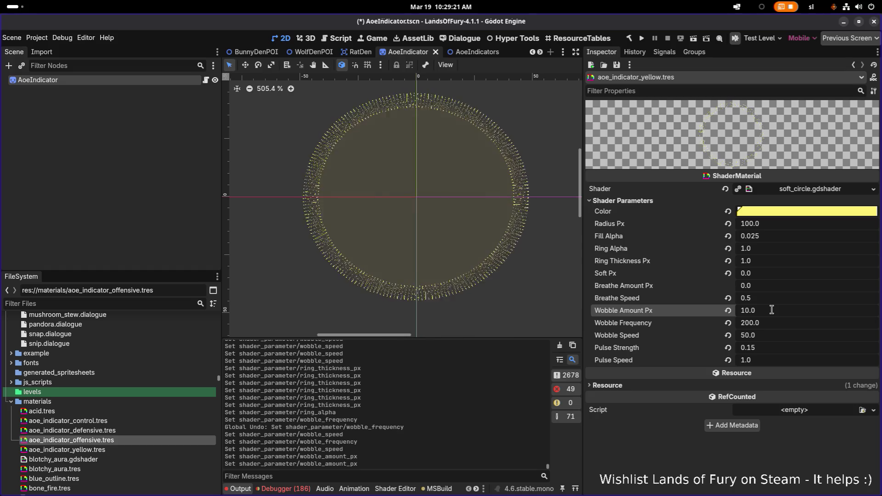
Step: Set Wobble Frequency to 100, then lower it to 1 for a smooth ring
{"action": "left_click", "coordinate": [796, 324]}
{"action": "type", "text": "100"}
{"action": "key", "text": "Return"}
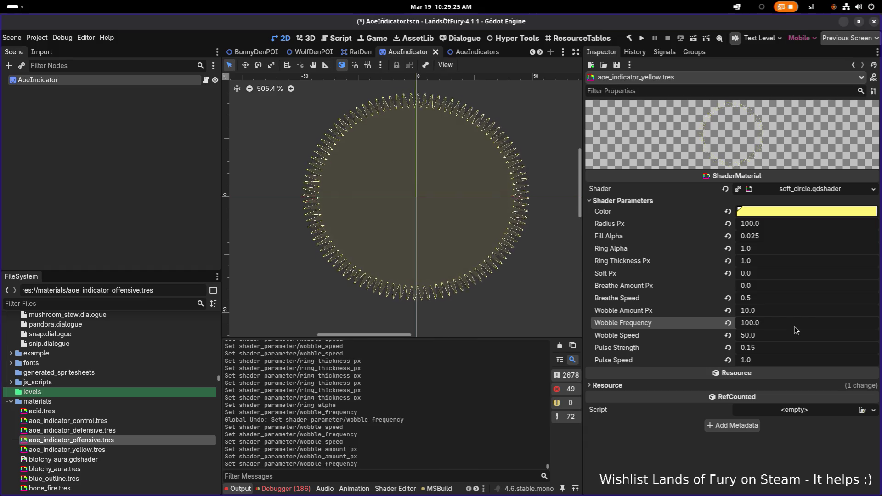
{"action": "left_click", "coordinate": [795, 324]}
{"action": "type", "text": "1"}
{"action": "key", "text": "Return"}
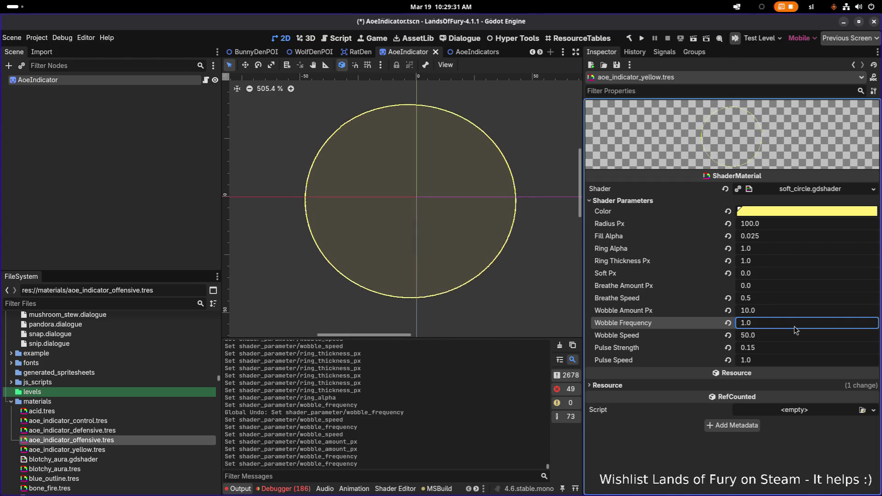
Step: Set Wobble Frequency to 3 and Wobble Speed to 10, then 30
{"action": "type", "text": "3"}
{"action": "key", "text": "Return"}
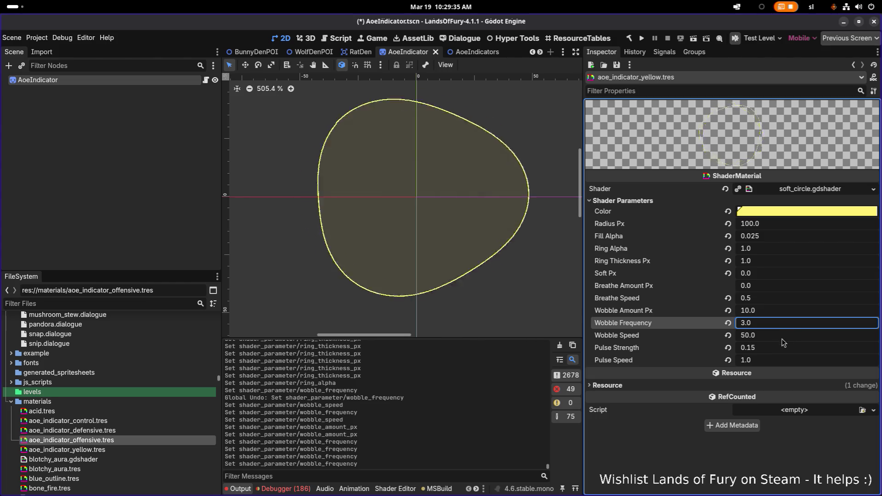
{"action": "left_click", "coordinate": [785, 340]}
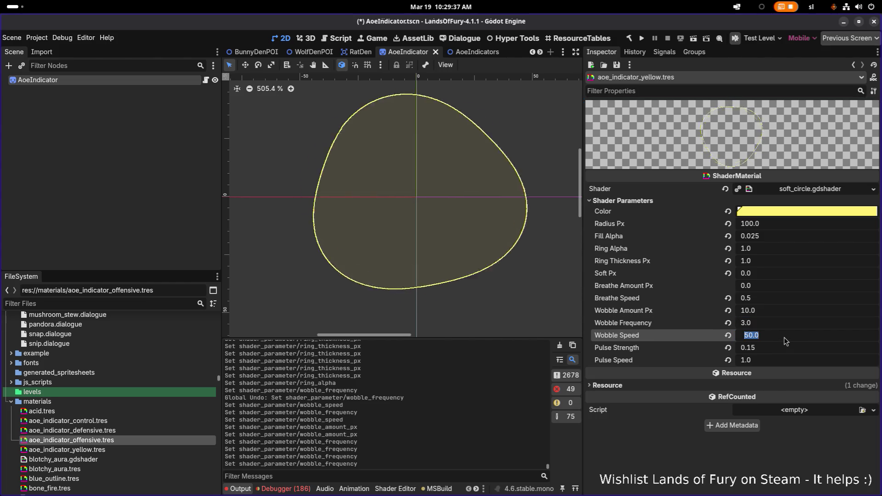
{"action": "type", "text": "10"}
{"action": "key", "text": "Return"}
{"action": "left_click", "coordinate": [785, 341]}
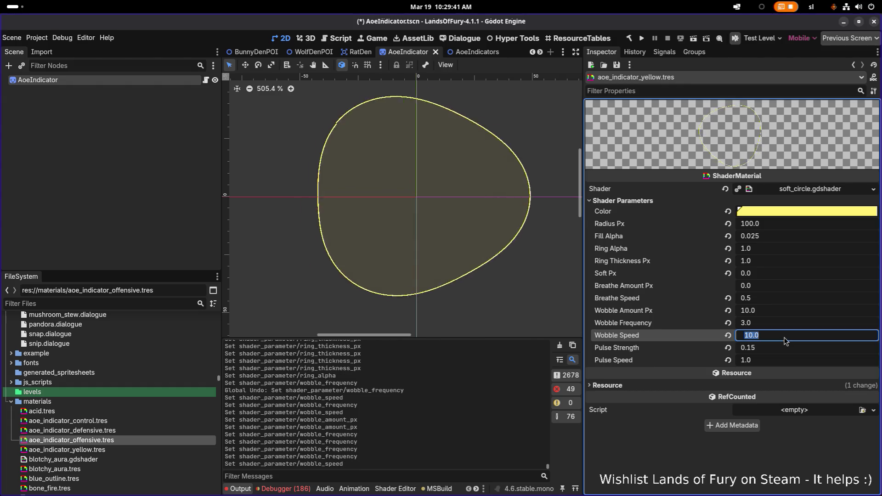
{"action": "type", "text": "30"}
{"action": "key", "text": "Return"}
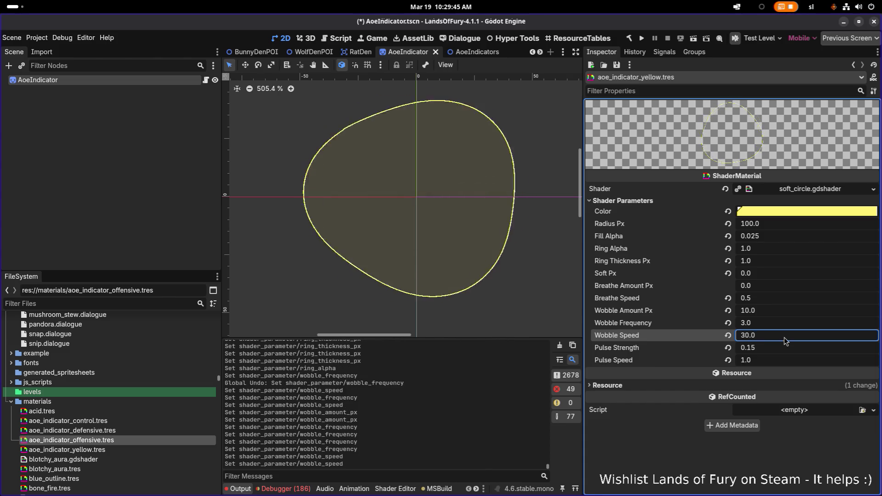
Step: Set Wobble Frequency to 10 and try a Wobble Amount Px of 5
{"action": "left_click", "coordinate": [781, 326]}
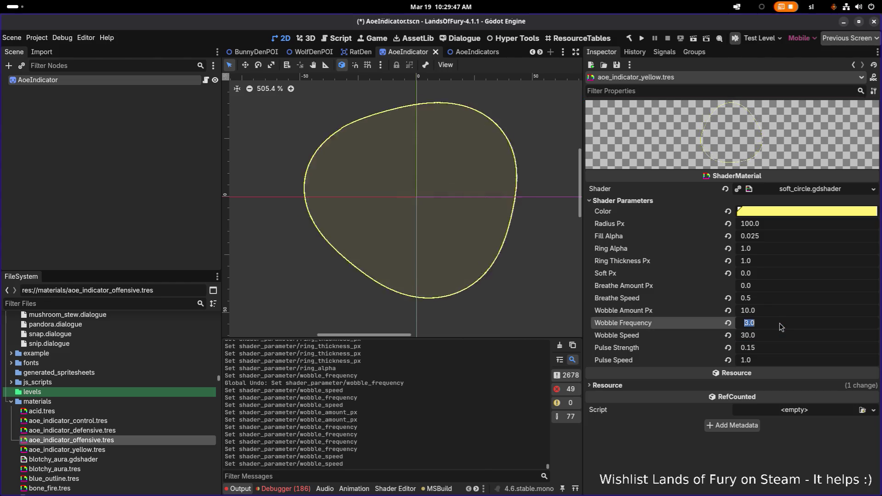
{"action": "type", "text": "10"}
{"action": "key", "text": "Return"}
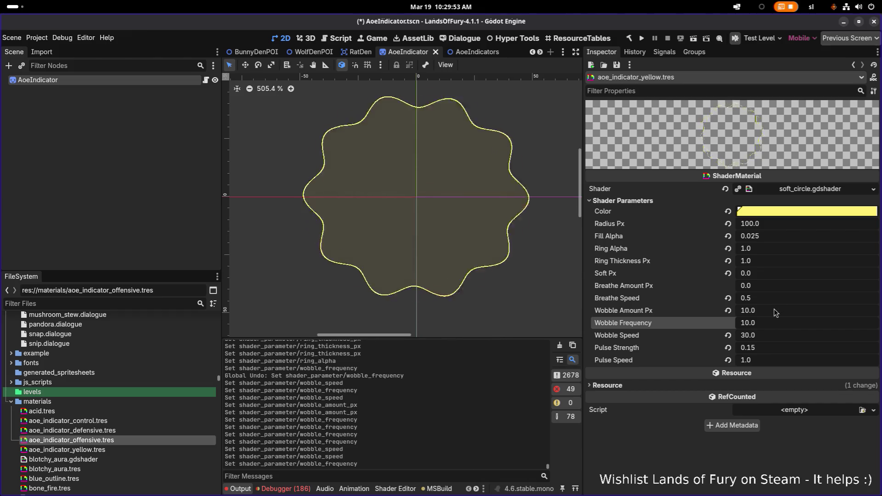
{"action": "left_click", "coordinate": [775, 314]}
{"action": "type", "text": "5"}
{"action": "key", "text": "Return"}
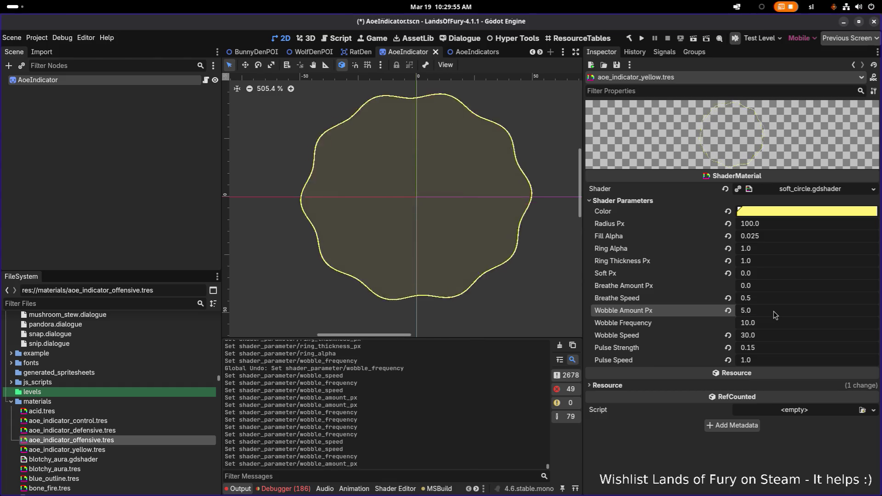
Step: Settle Wobble Amount Px at 1.0 and leave the field
{"action": "left_click", "coordinate": [775, 314]}
{"action": "type", "text": "1"}
{"action": "key", "text": "Return"}
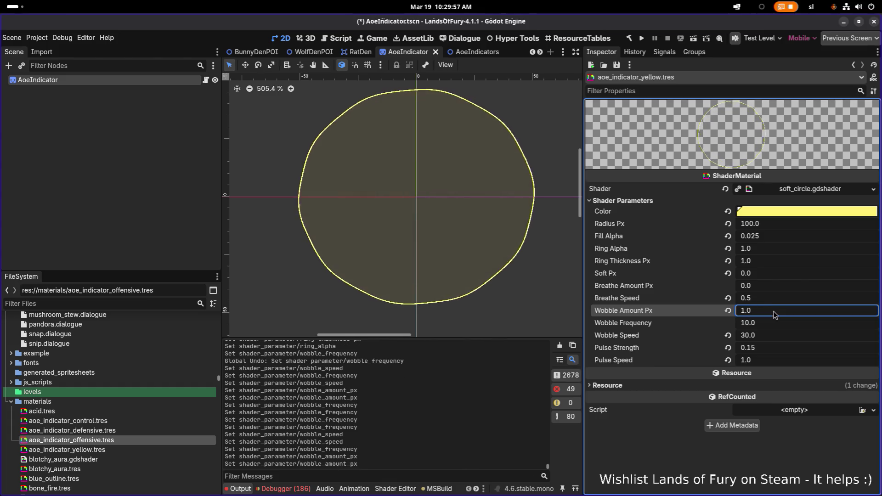
{"action": "left_click", "coordinate": [775, 314]}
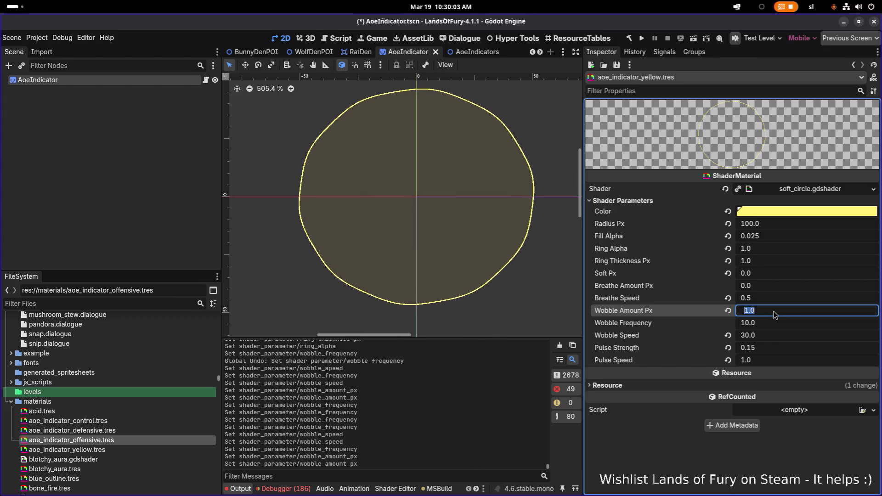
{"action": "left_click", "coordinate": [688, 458]}
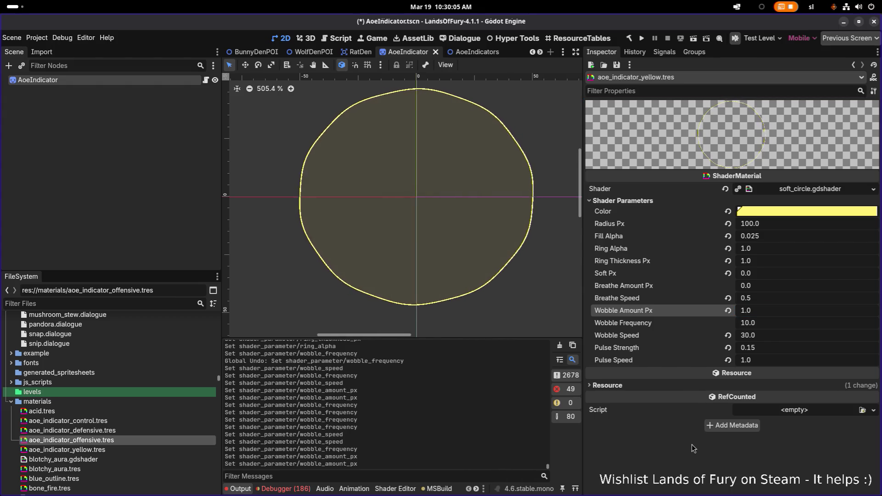
{"action": "scroll", "coordinate": [465, 290], "scroll_direction": "down", "scroll_amount": 2}
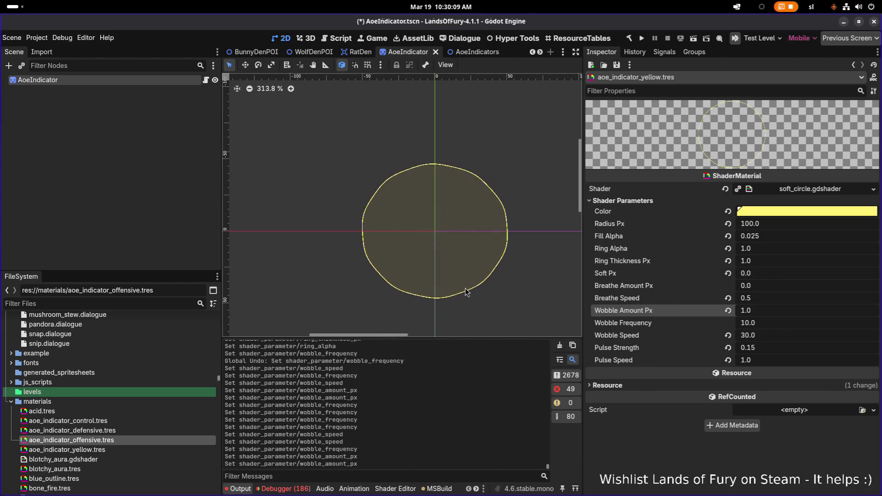
{"action": "scroll", "coordinate": [465, 289], "scroll_direction": "up", "scroll_amount": 3}
Step: Save the AoeIndicator scene and open MaterialConfig.tres by filtering FileSystem for 'material'
{"action": "key", "text": "ctrl+s"}
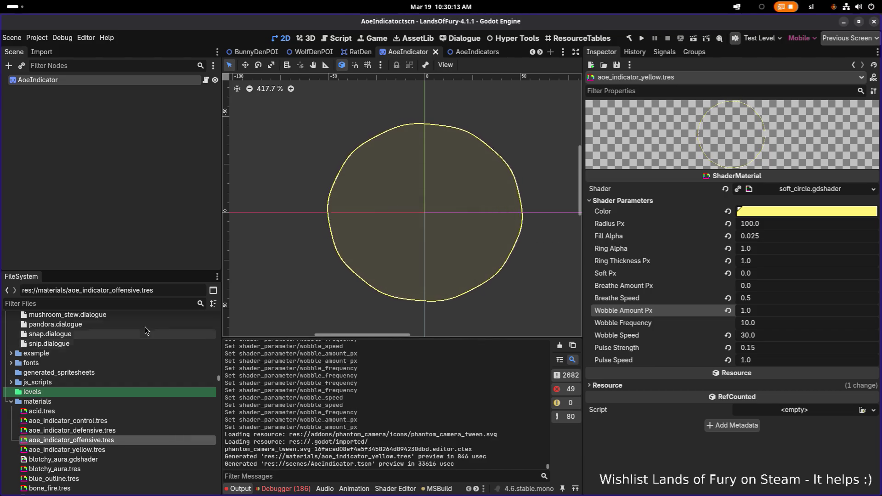
{"action": "left_click", "coordinate": [156, 303]}
{"action": "type", "text": "material"}
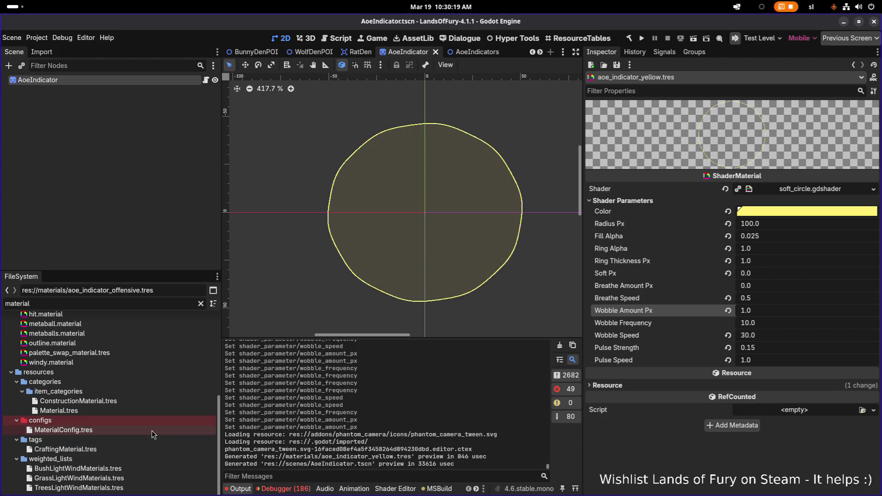
{"action": "left_click", "coordinate": [152, 431]}
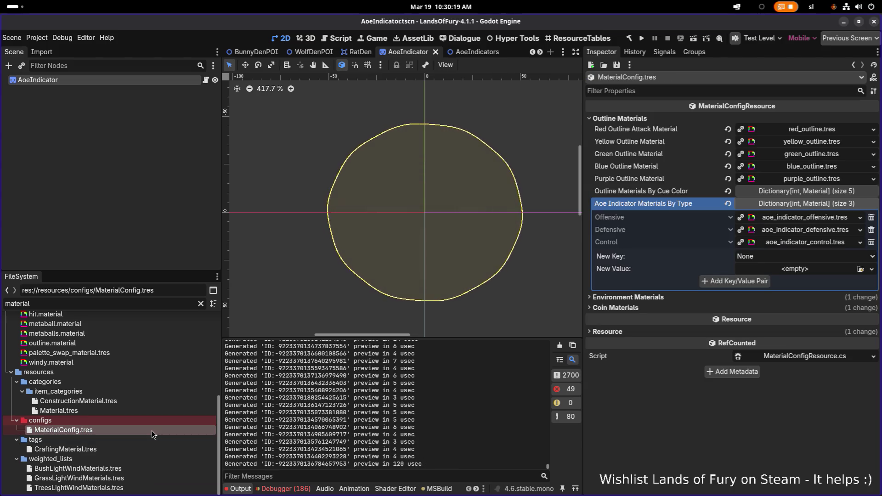
Step: Choose Electrict as the new key and tentatively assign aoe_indicator_offensive.tres as its value
{"action": "left_click", "coordinate": [779, 260]}
{"action": "left_click", "coordinate": [768, 307]}
{"action": "left_click", "coordinate": [857, 271]}
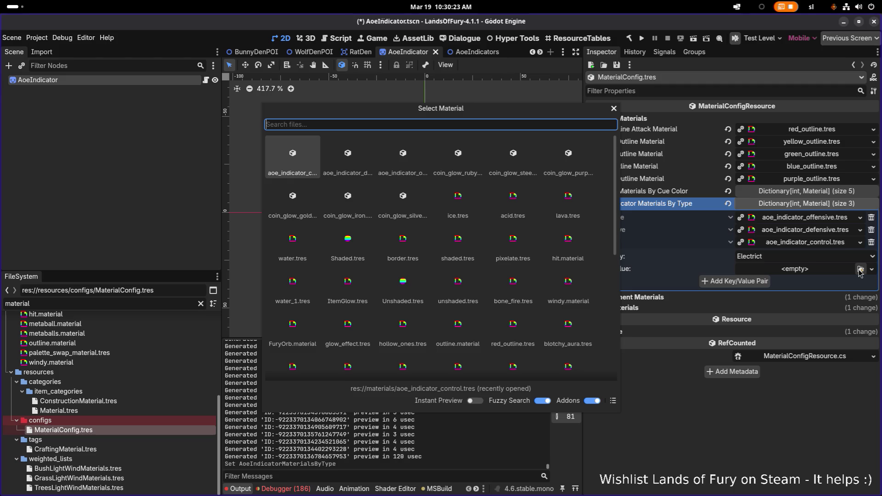
{"action": "type", "text": "electroc"}
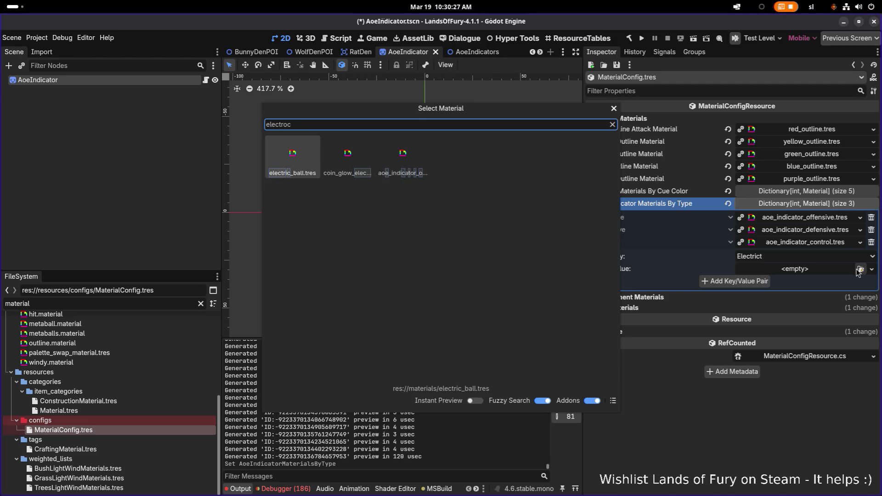
{"action": "double_click", "coordinate": [404, 160]}
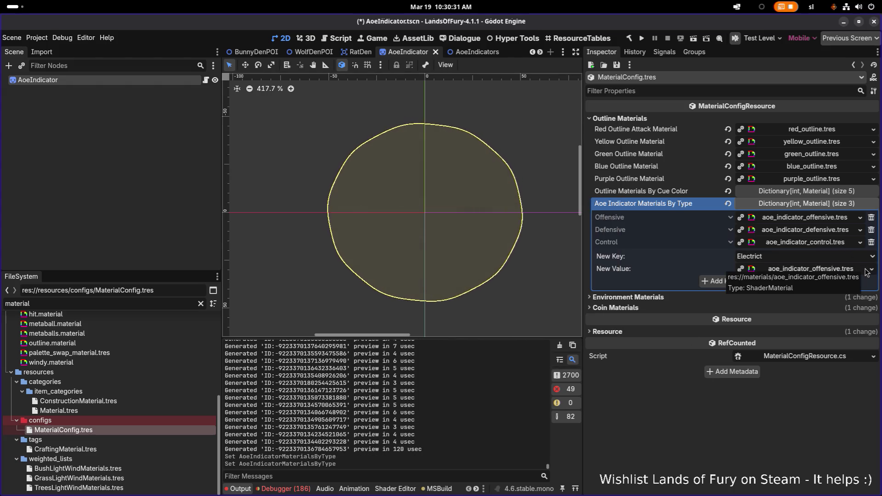
{"action": "left_click", "coordinate": [852, 270]}
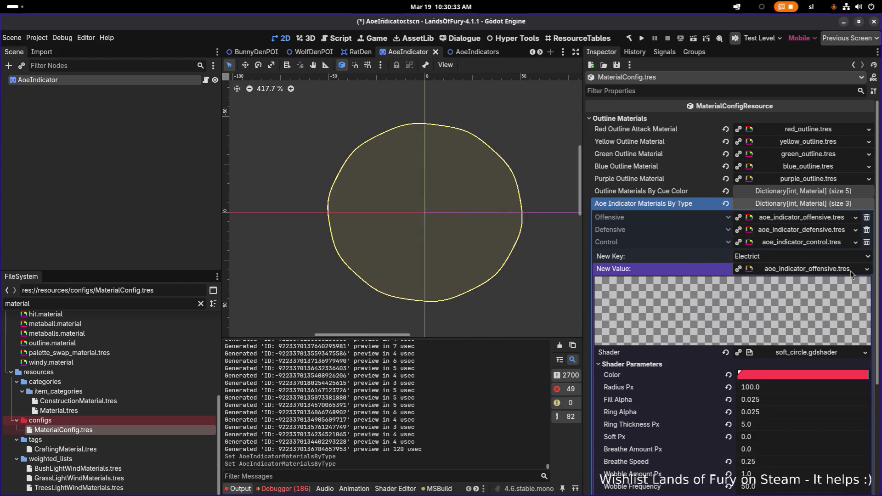
{"action": "left_click", "coordinate": [850, 271]}
Step: Switch the new value to aoe_indicator_yellow.tres, save, and add the Electrict pair
{"action": "left_click", "coordinate": [867, 269]}
{"action": "left_click", "coordinate": [823, 382]}
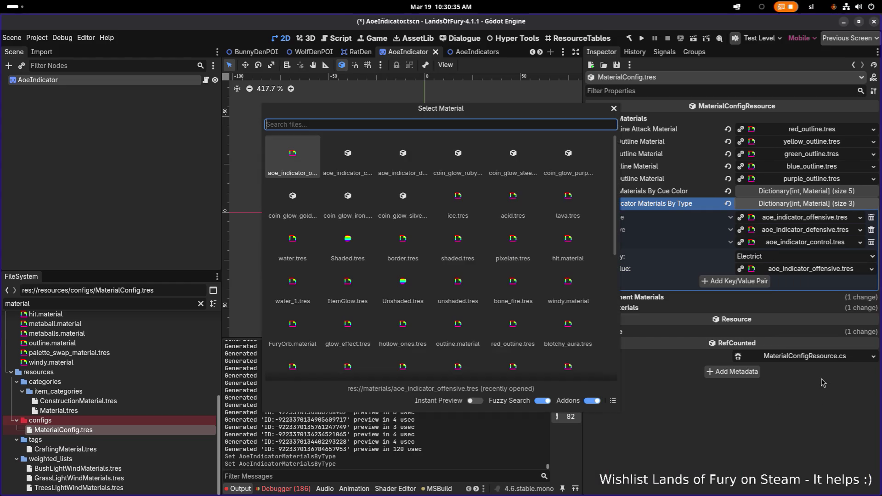
{"action": "type", "text": "indicator"}
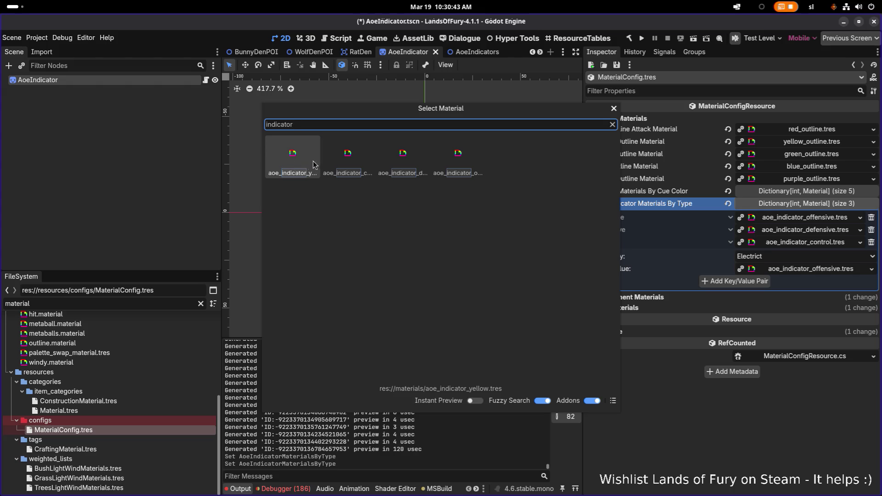
{"action": "left_click", "coordinate": [327, 160]}
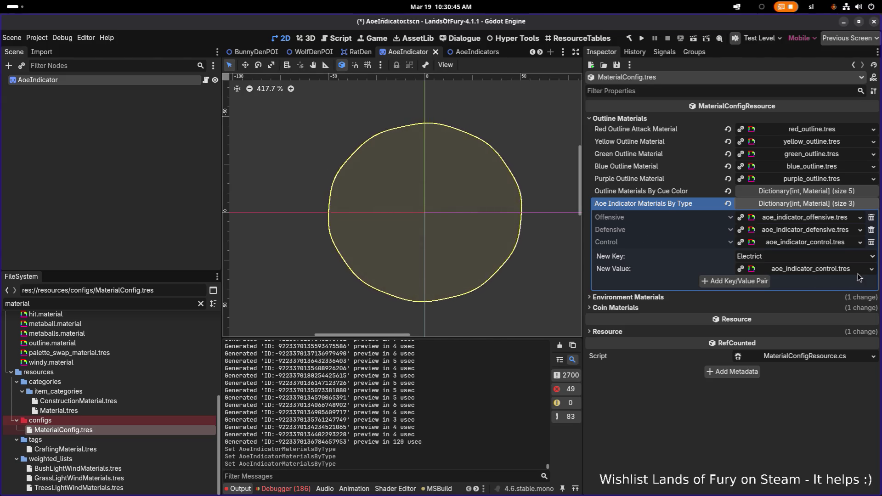
{"action": "left_click", "coordinate": [871, 269]}
{"action": "left_click", "coordinate": [827, 379]}
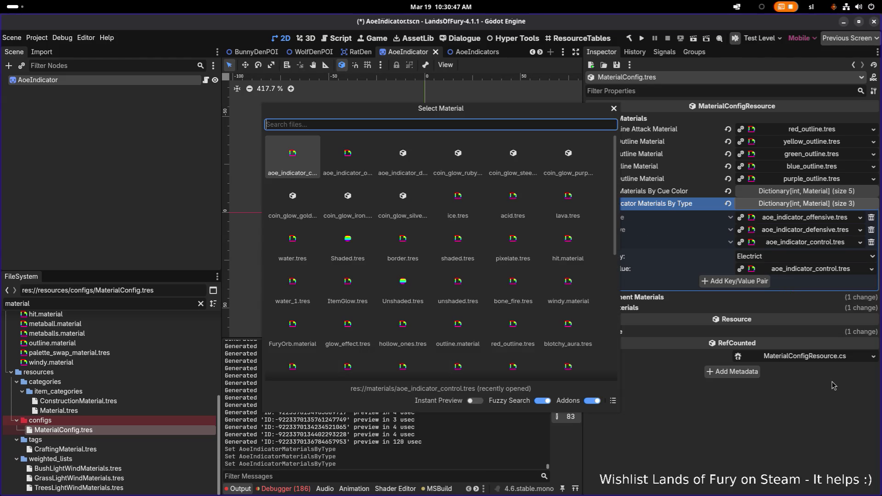
{"action": "type", "text": "indicato"}
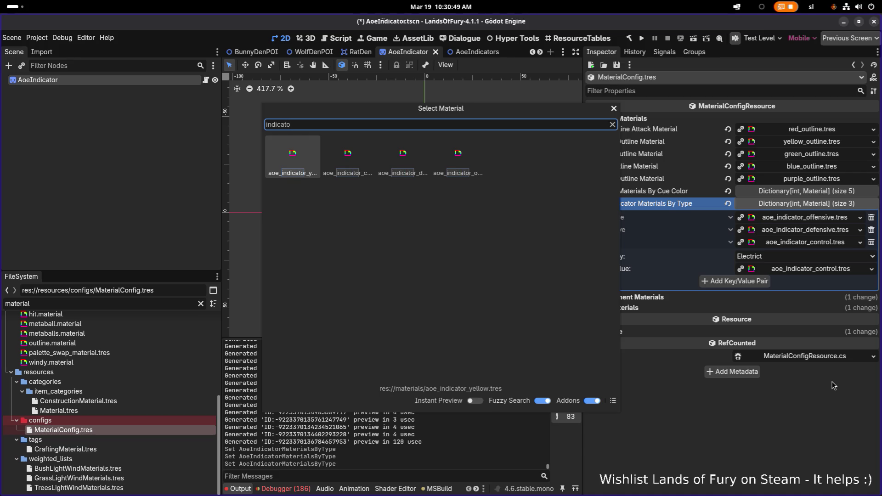
{"action": "key", "text": "Return"}
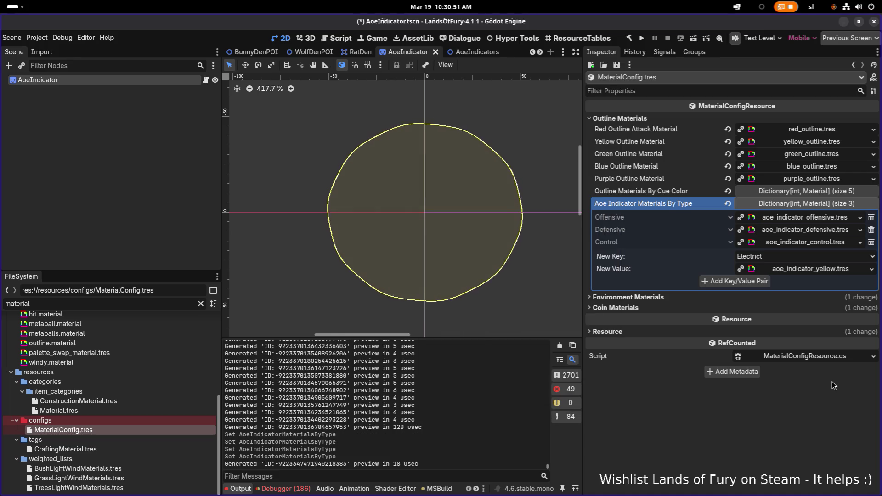
{"action": "key", "text": "ctrl+s"}
{"action": "left_click", "coordinate": [756, 282]}
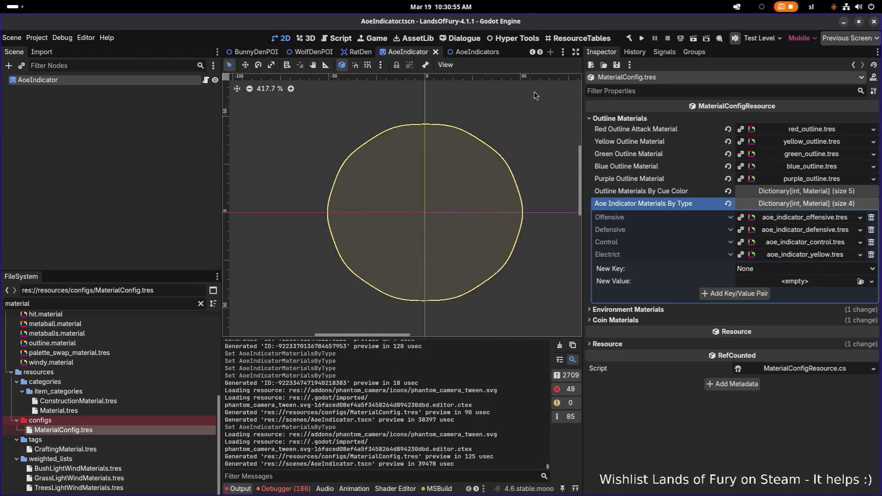
Step: Close the AoeIndicator scene and open BrinCompanion.tres via a 'brina' file filter
{"action": "left_click", "coordinate": [436, 52]}
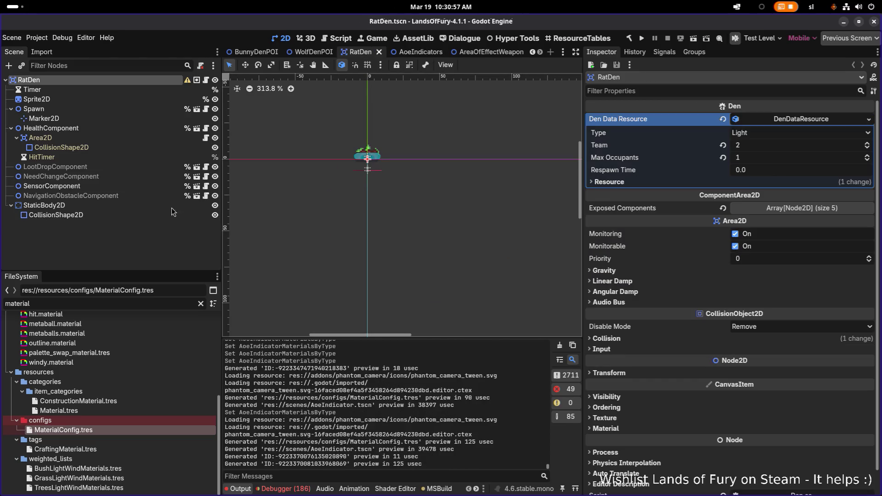
{"action": "key", "text": "ctrl+shift+o"}
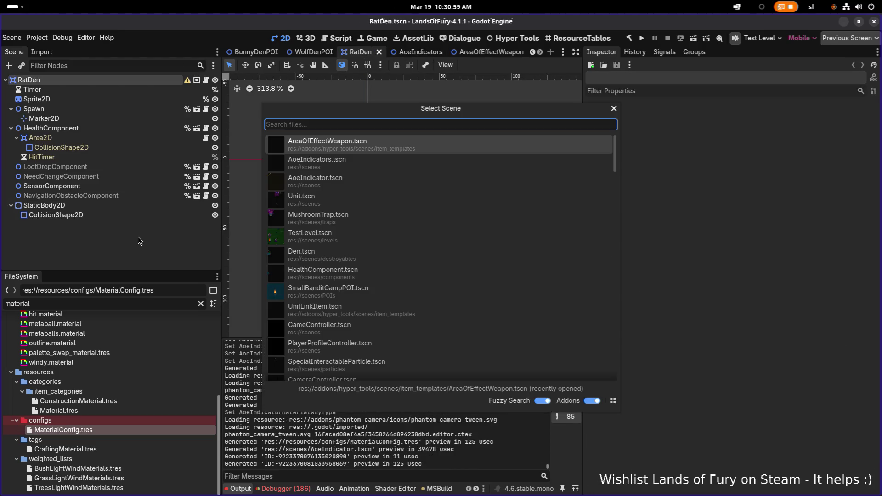
{"action": "type", "text": "brincom"}
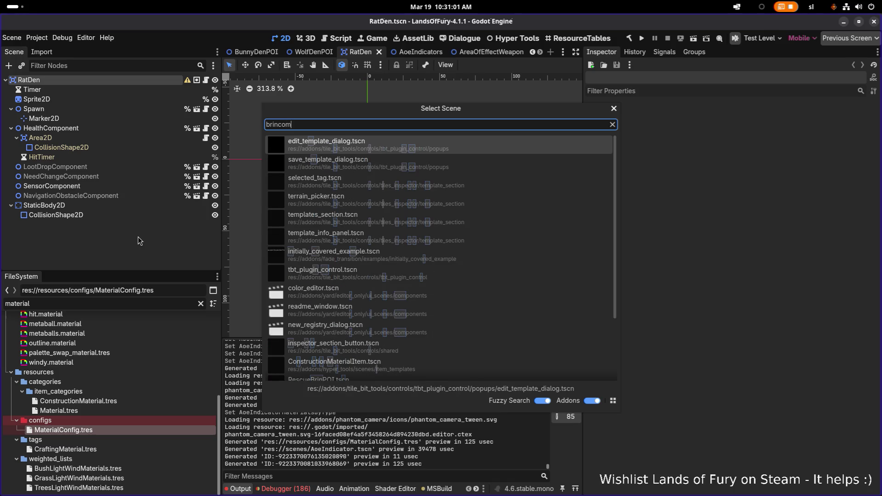
{"action": "key", "text": "Escape"}
{"action": "double_click", "coordinate": [116, 307]}
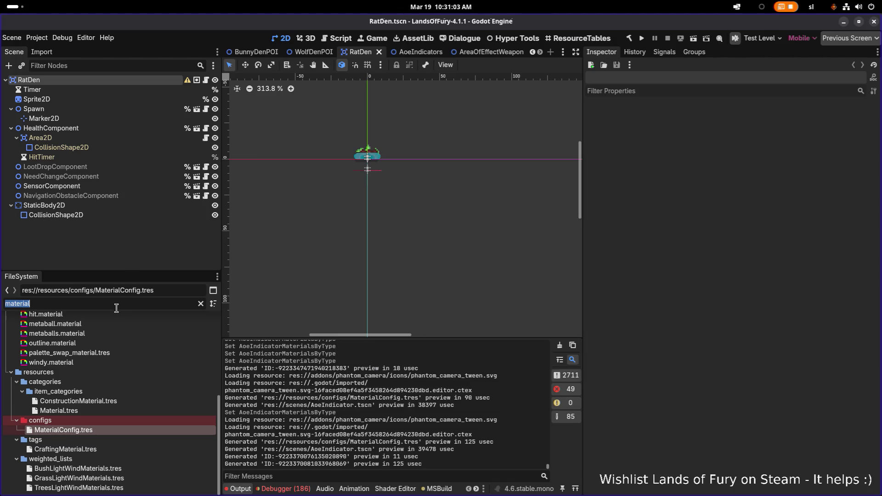
{"action": "type", "text": "brincomp"}
{"action": "type", "text": "a"}
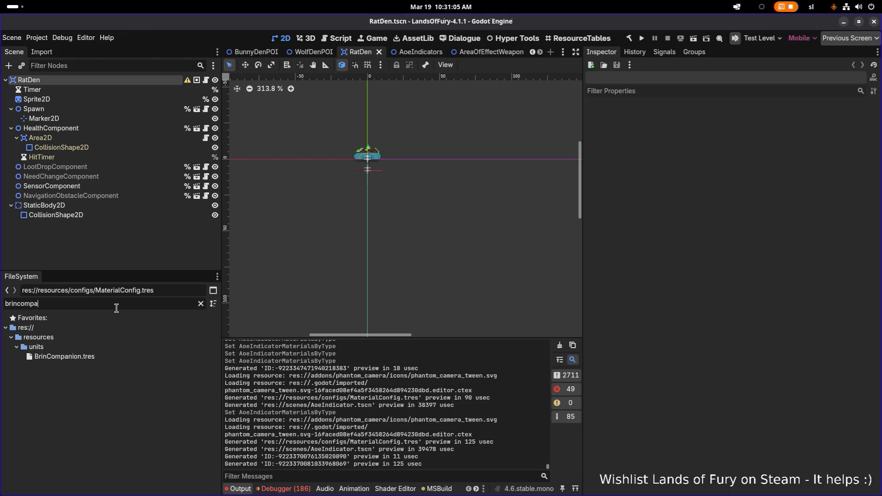
{"action": "double_click", "coordinate": [120, 357]}
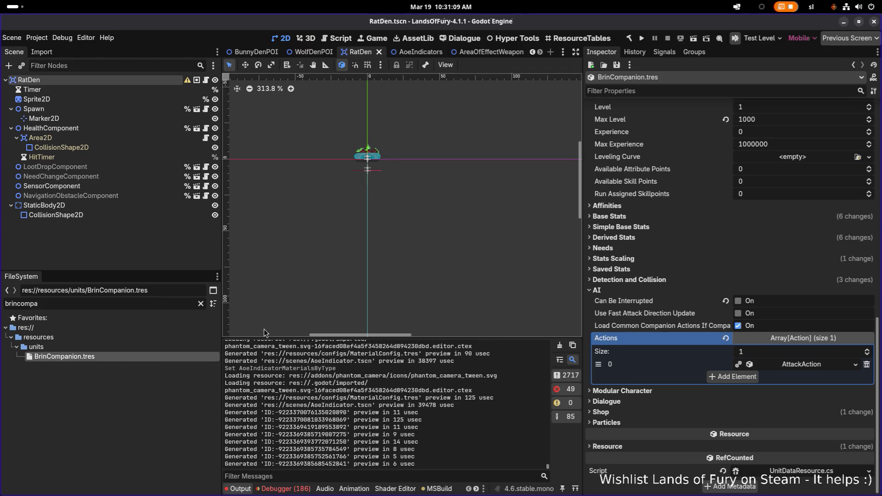
Step: Open BrinsElectricAura.tres via an 'electric' filter and expand its Unlock Conditions list
{"action": "left_click", "coordinate": [200, 304]}
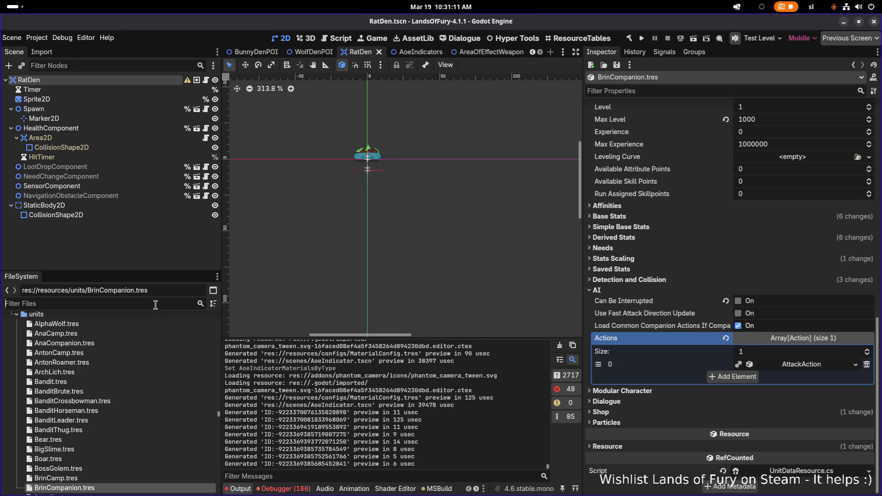
{"action": "type", "text": "electric"}
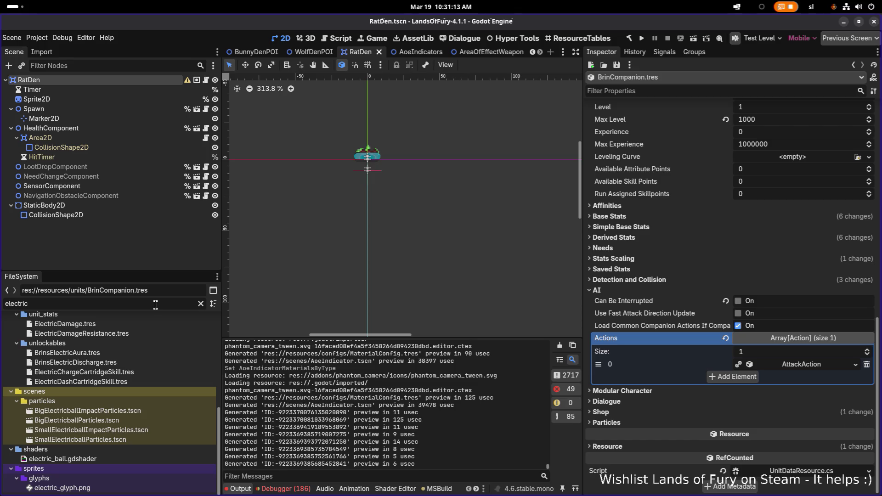
{"action": "left_click", "coordinate": [134, 352]}
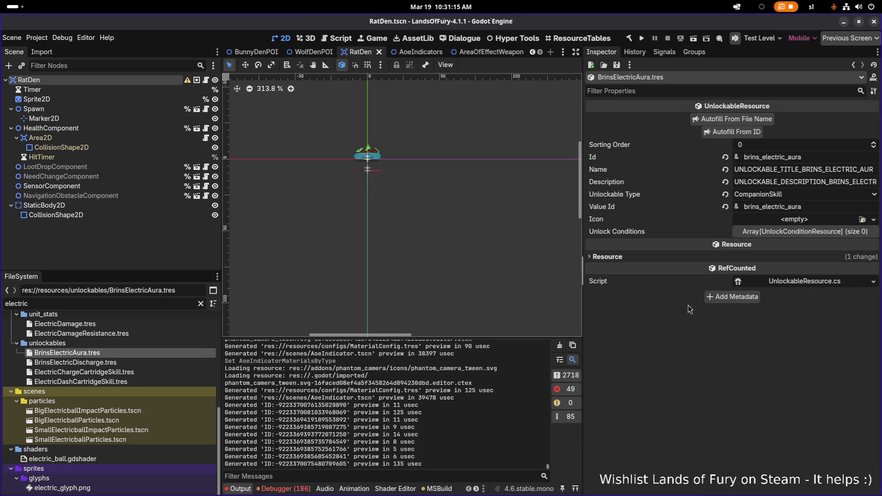
{"action": "left_click", "coordinate": [812, 232]}
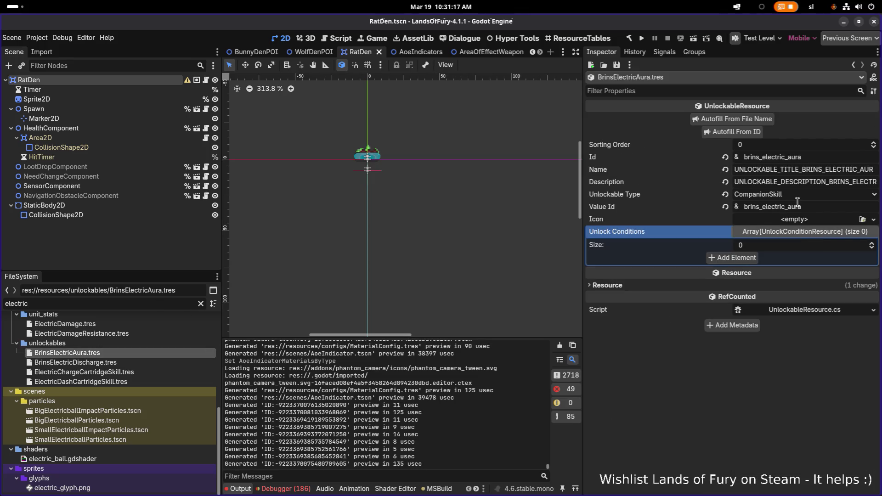